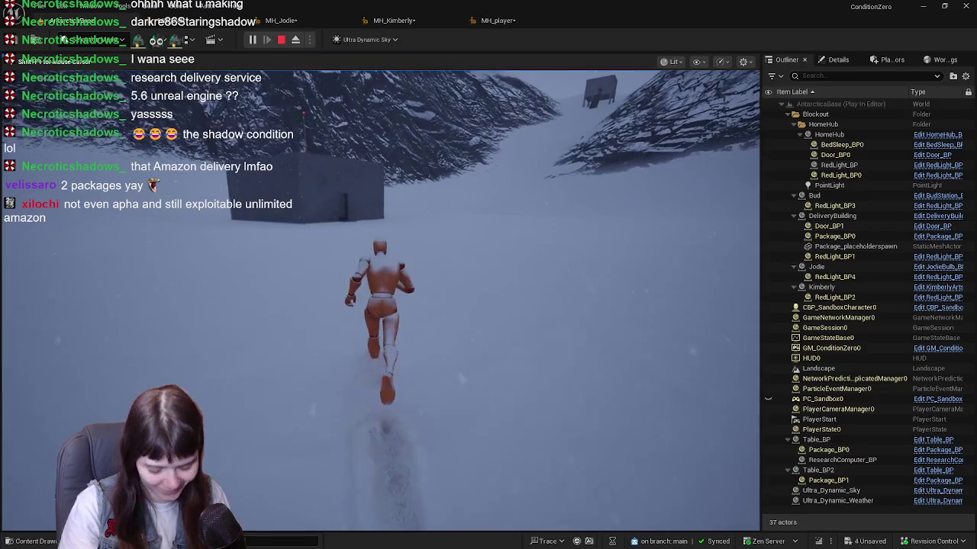
# Run the character through the grey building's doorway into the red-lit delivery room.
pyautogui.press('w')
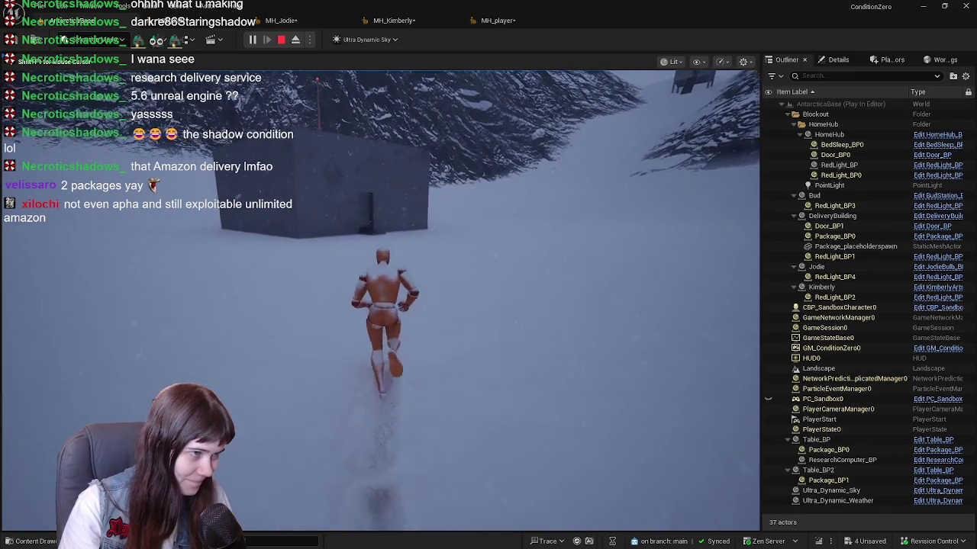
pyautogui.press('w')
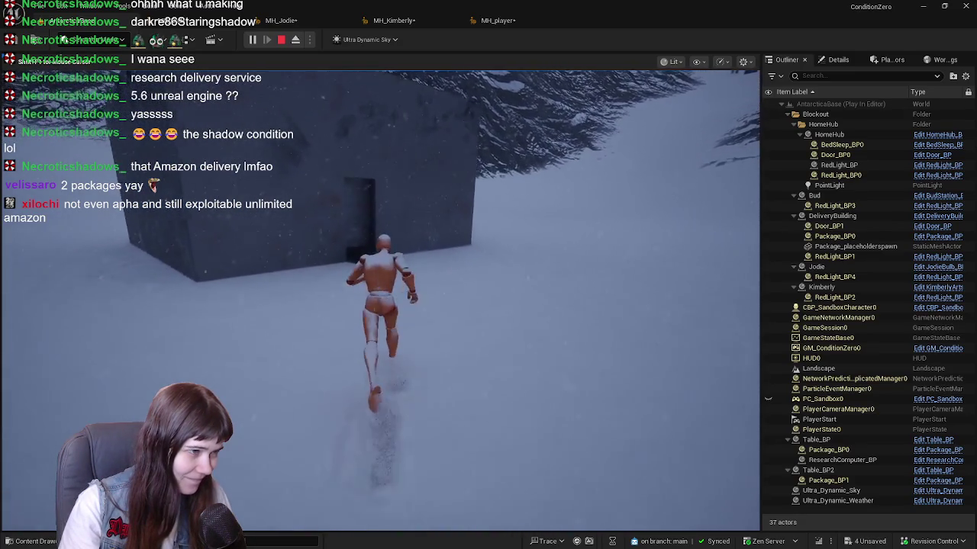
pyautogui.press('w')
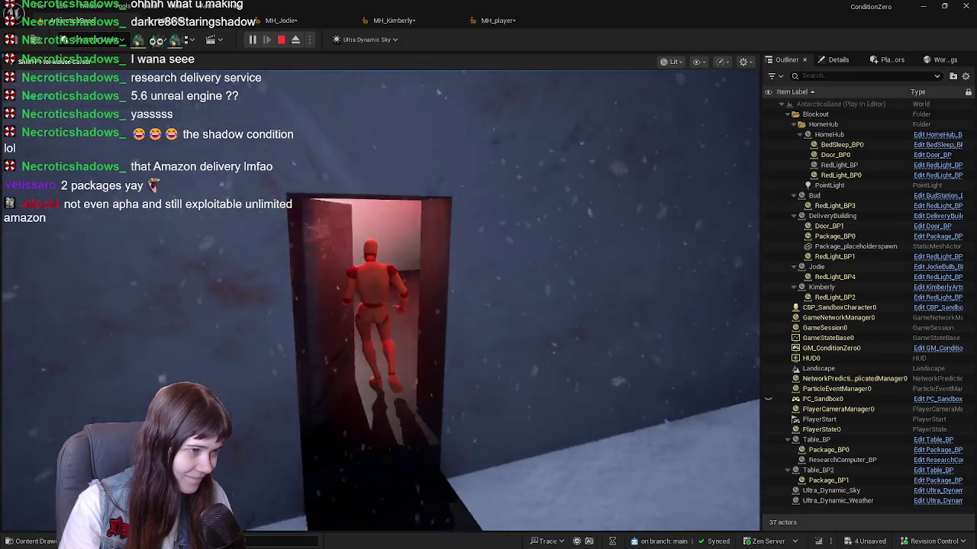
pyautogui.press('w')
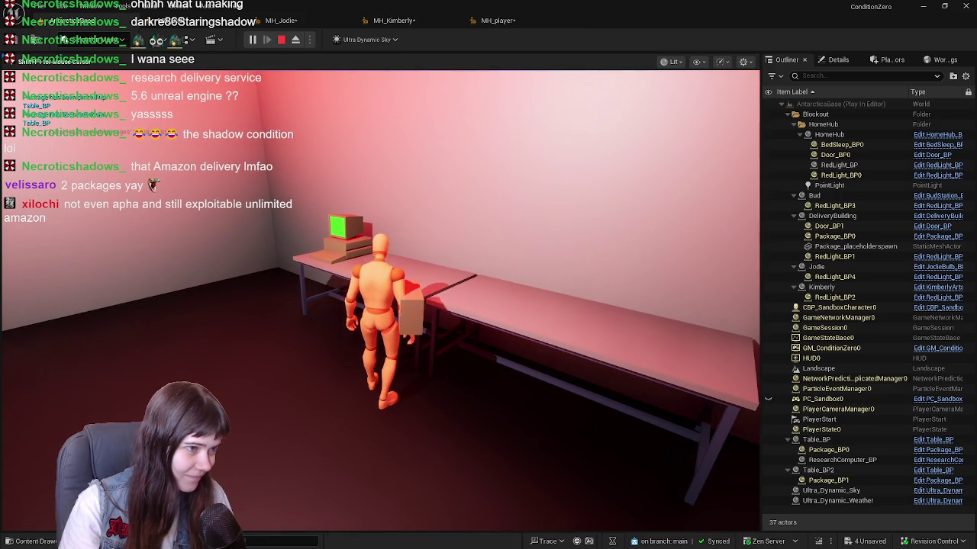
# Stop the play session, select the left table and open Table_BP for editing.
pyautogui.press('Escape')
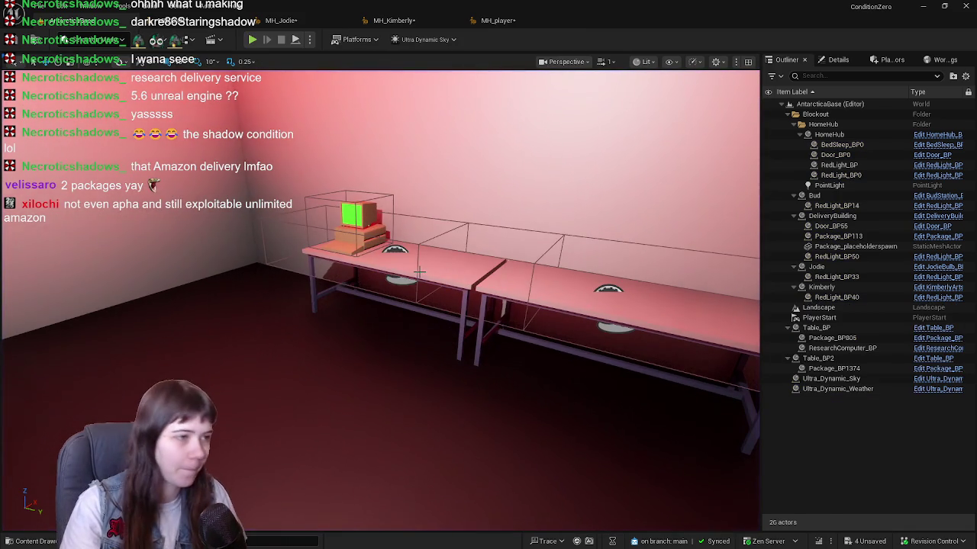
pyautogui.click(418, 271)
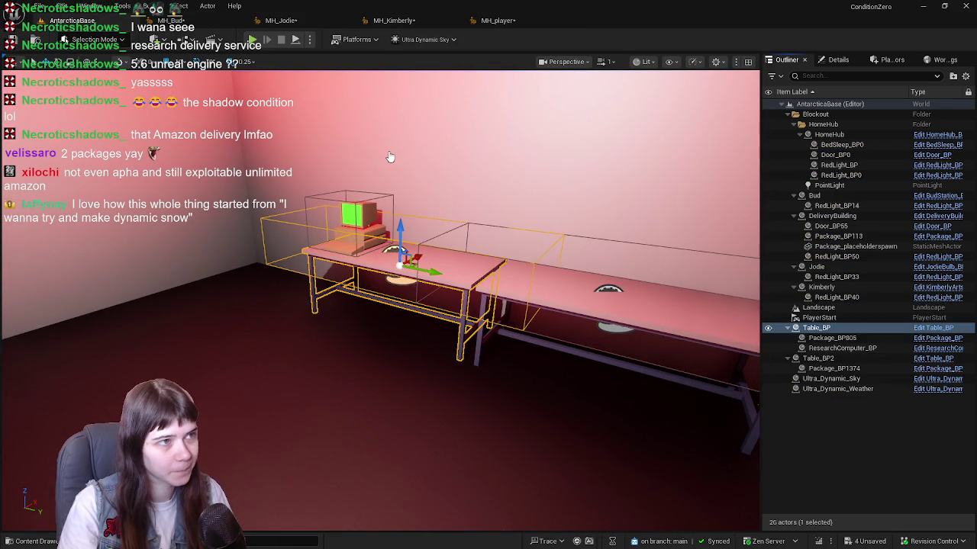
pyautogui.hotkey('ctrl', 'e')
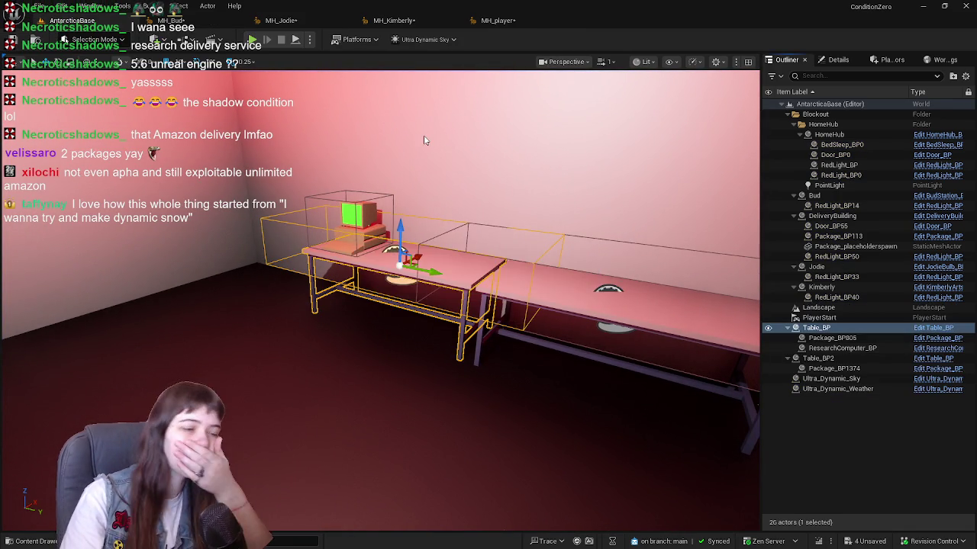
pyautogui.scroll(-6, 630, 275)
pyautogui.scroll(4, 548, 251)
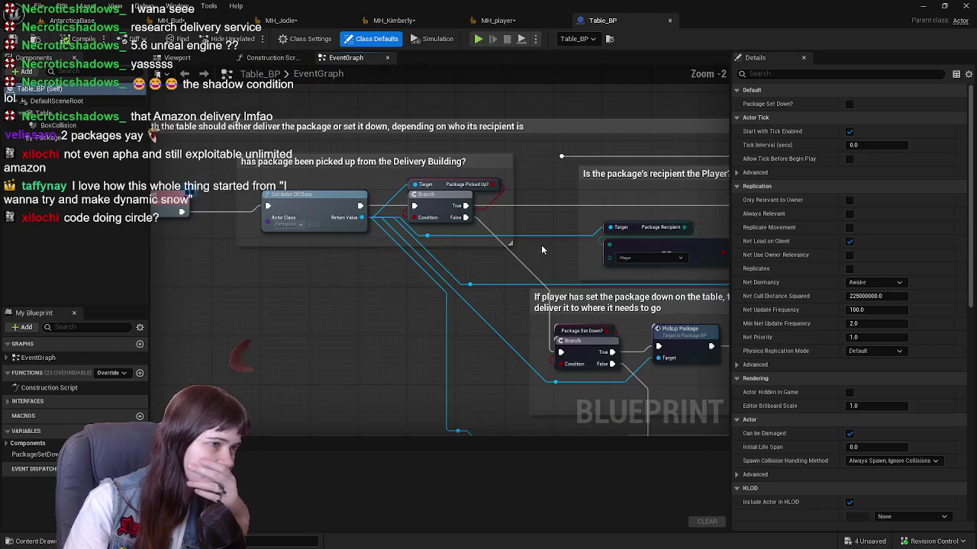
# Review the delivery and set-down comments and inspect the Package Picked Up? variable.
pyautogui.moveTo(511, 302)
pyautogui.mouseDown()
pyautogui.moveTo(373, 317)
pyautogui.moveTo(216, 280)
pyautogui.moveTo(549, 208)
pyautogui.moveTo(562, 188)
pyautogui.moveTo(552, 273)
pyautogui.moveTo(254, 244)
pyautogui.mouseUp()
pyautogui.moveTo(564, 244); pyautogui.dragTo(339, 203)
pyautogui.moveTo(340, 237)
pyautogui.mouseDown()
pyautogui.moveTo(596, 265)
pyautogui.moveTo(473, 244)
pyautogui.mouseUp()
pyautogui.scroll(-1, 371, 225)
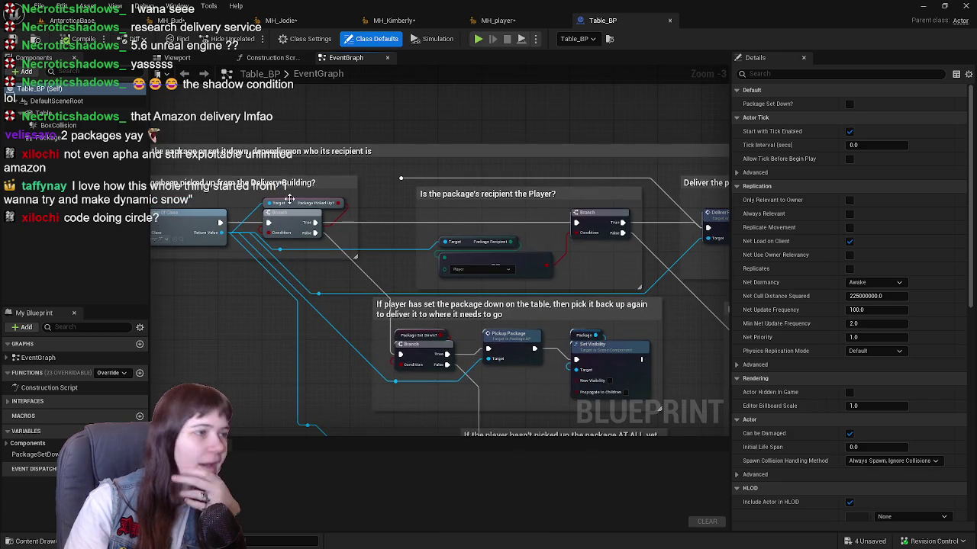
pyautogui.click(290, 199)
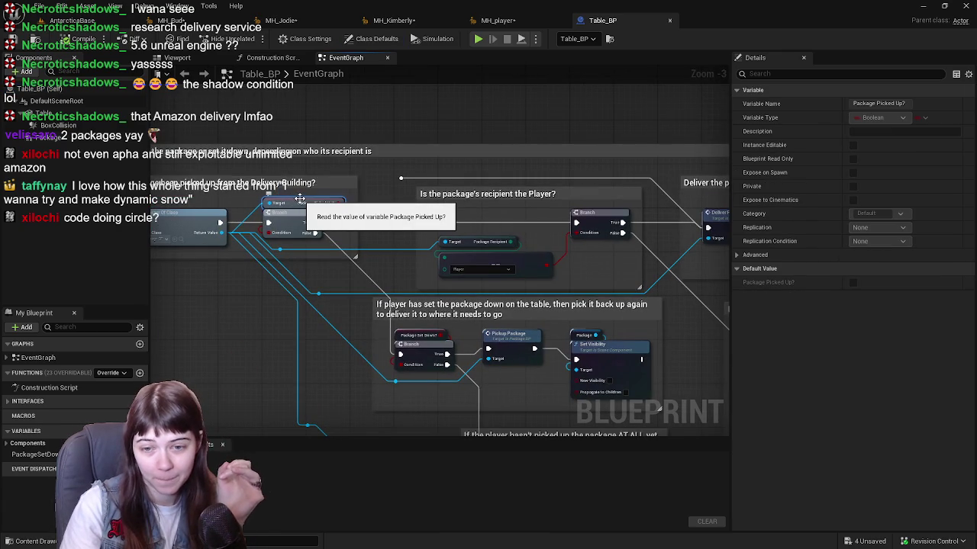
pyautogui.moveTo(472, 278)
pyautogui.mouseDown()
pyautogui.moveTo(358, 197)
pyautogui.moveTo(315, 145)
pyautogui.mouseUp()
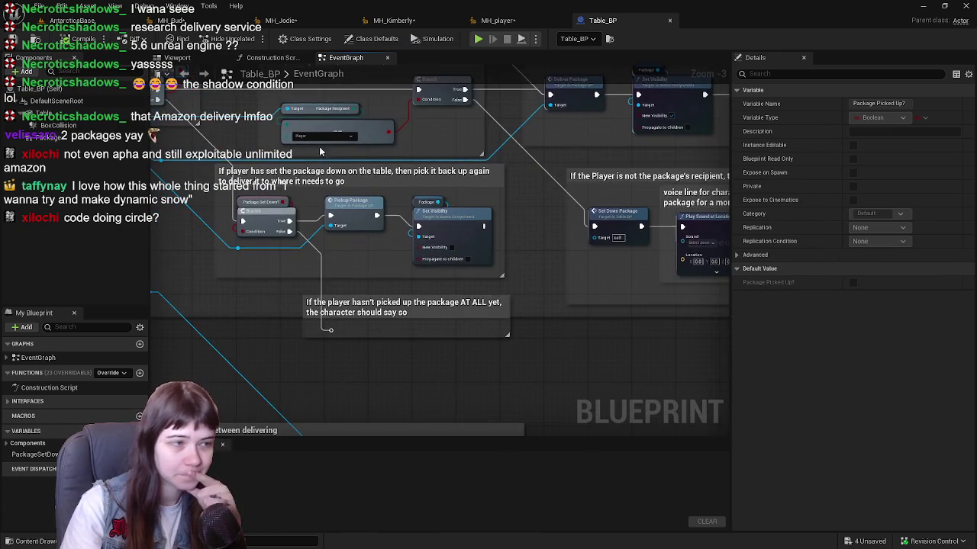
pyautogui.scroll(-2, 449, 294)
pyautogui.scroll(2, 584, 279)
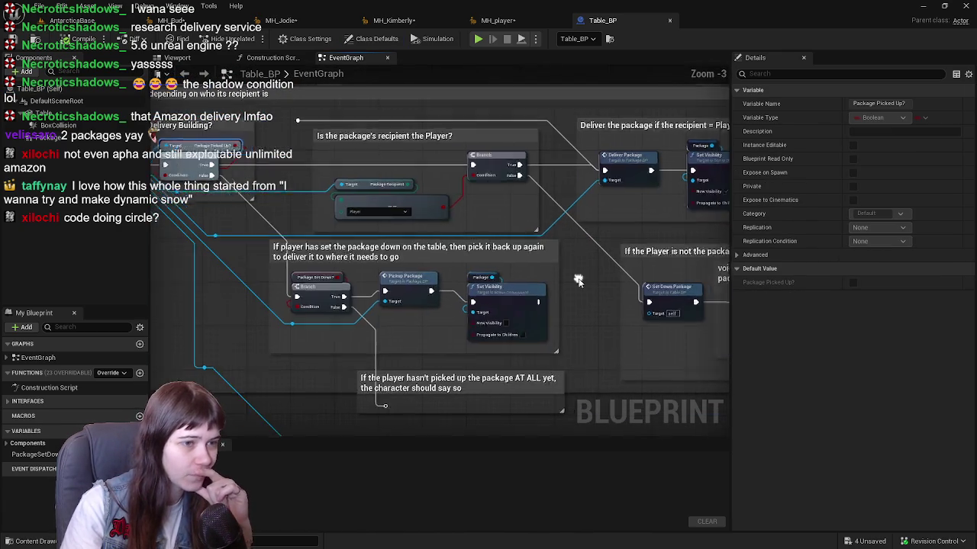
# Examine the Deliver the package comment and the picked-up and recipient checks.
pyautogui.moveTo(583, 278); pyautogui.dragTo(347, 274)
pyautogui.scroll(1, 347, 275)
pyautogui.scroll(-3, 347, 274)
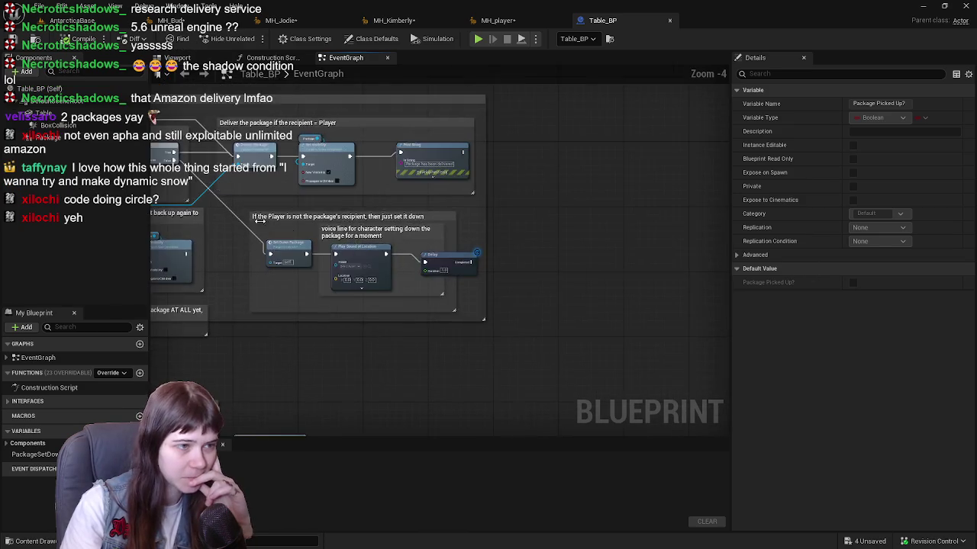
pyautogui.scroll(2, 368, 227)
pyautogui.moveTo(368, 227)
pyautogui.mouseDown()
pyautogui.moveTo(488, 221)
pyautogui.moveTo(391, 168)
pyautogui.moveTo(419, 174)
pyautogui.mouseUp()
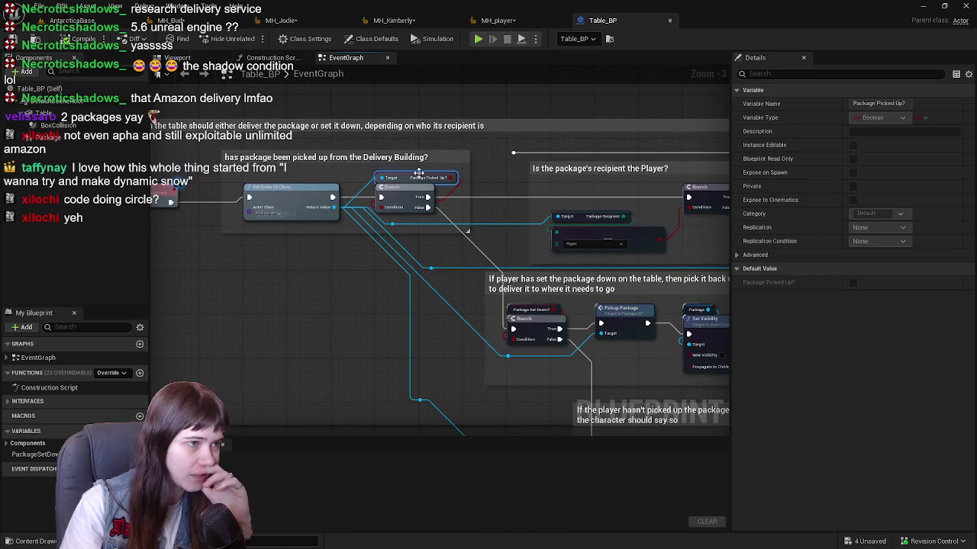
pyautogui.moveTo(641, 273)
pyautogui.mouseDown()
pyautogui.moveTo(595, 264)
pyautogui.moveTo(431, 122)
pyautogui.moveTo(320, 176)
pyautogui.moveTo(360, 298)
pyautogui.mouseUp()
# Follow the SetDownPackage event to the SET Package Picked Up? node, then open the Package folder.
pyautogui.doubleClick(313, 214)
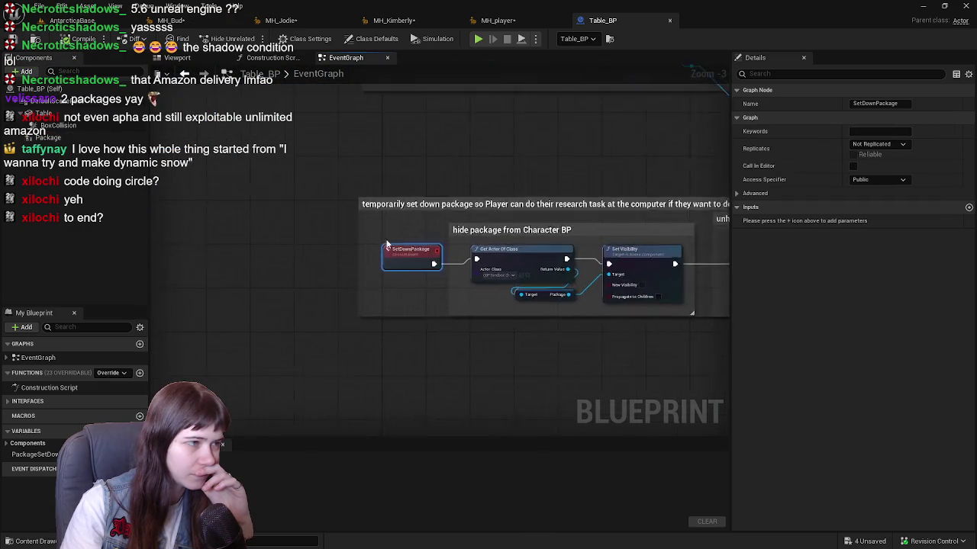
pyautogui.moveTo(542, 290); pyautogui.dragTo(380, 317)
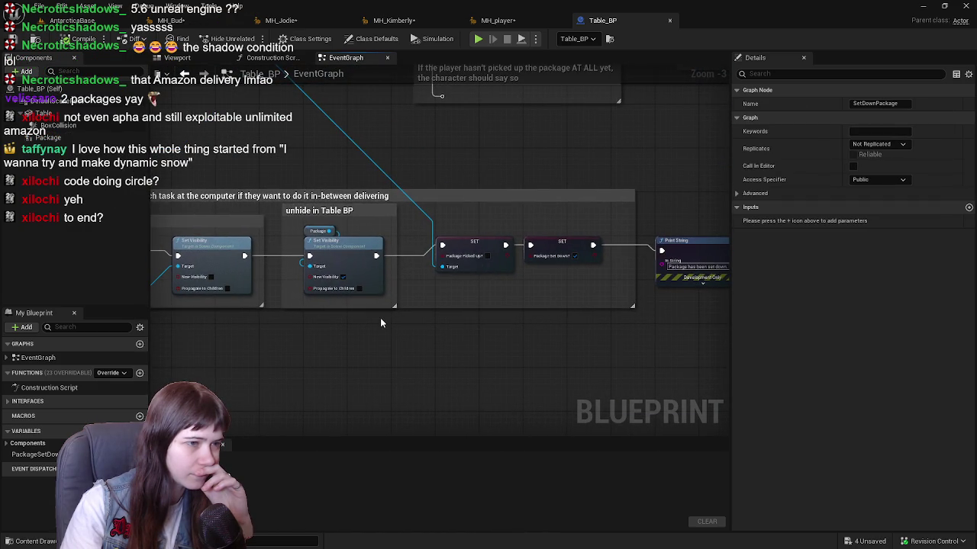
pyautogui.click(462, 248)
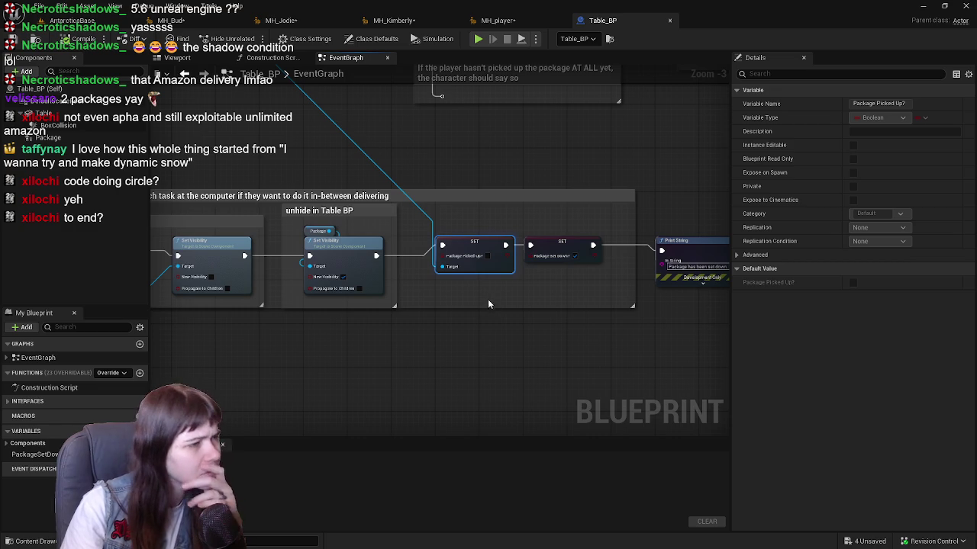
pyautogui.moveTo(400, 301)
pyautogui.mouseDown()
pyautogui.moveTo(503, 328)
pyautogui.moveTo(431, 373)
pyautogui.mouseUp()
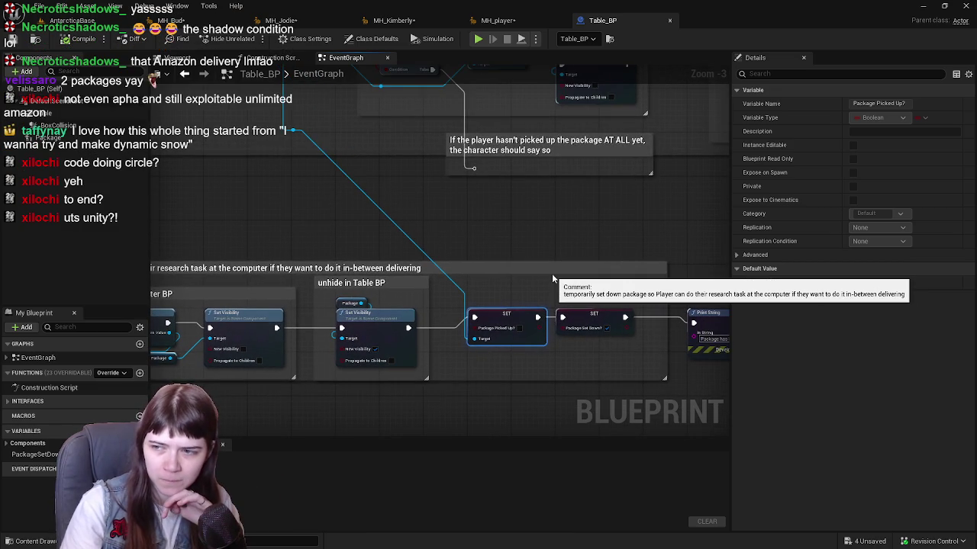
pyautogui.scroll(-3, 548, 275)
pyautogui.scroll(2, 444, 223)
pyautogui.moveTo(444, 223)
pyautogui.mouseDown()
pyautogui.moveTo(449, 281)
pyautogui.moveTo(199, 269)
pyautogui.moveTo(392, 263)
pyautogui.mouseUp()
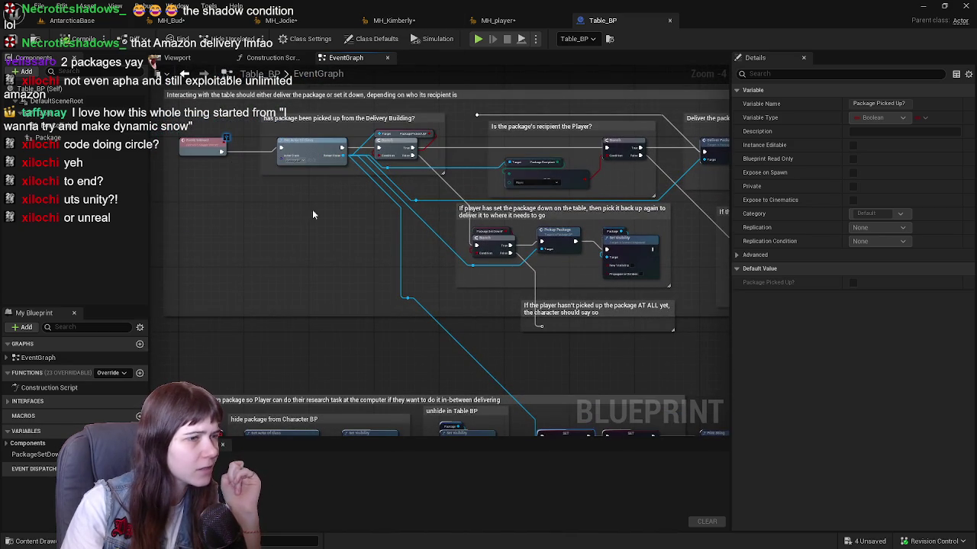
pyautogui.hotkey('ctrl', 'space')
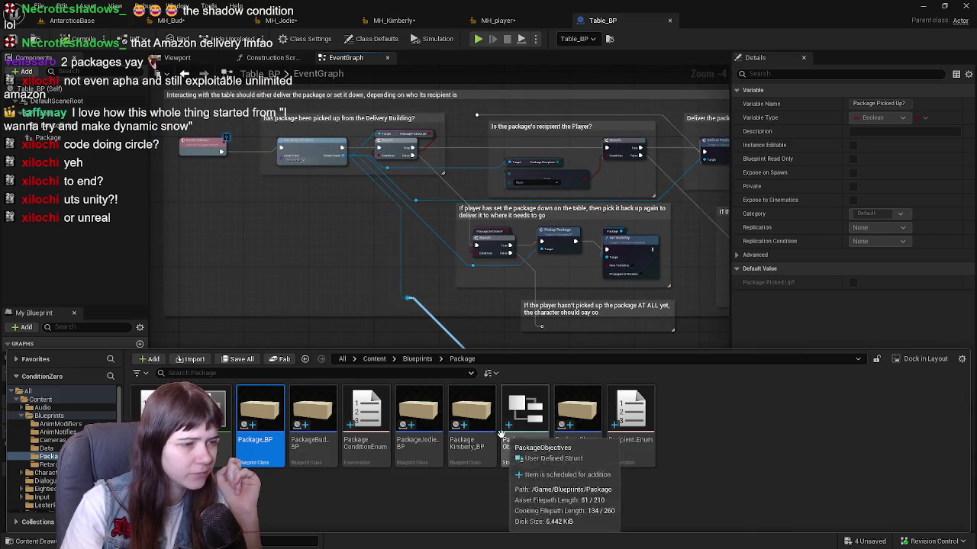
# Open Package_BP and inspect the Print String node near the yellow delivery-check comment.
pyautogui.press('Return')
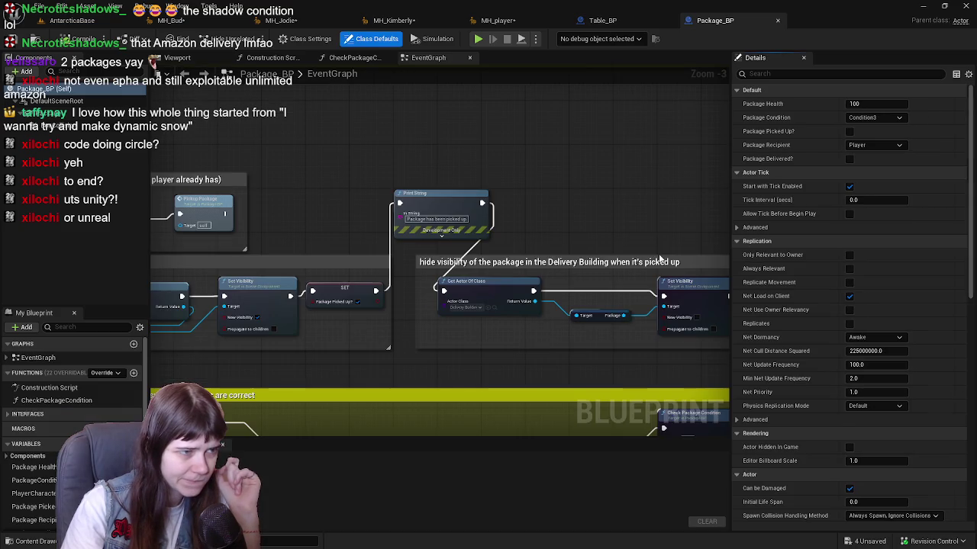
pyautogui.scroll(-2, 421, 305)
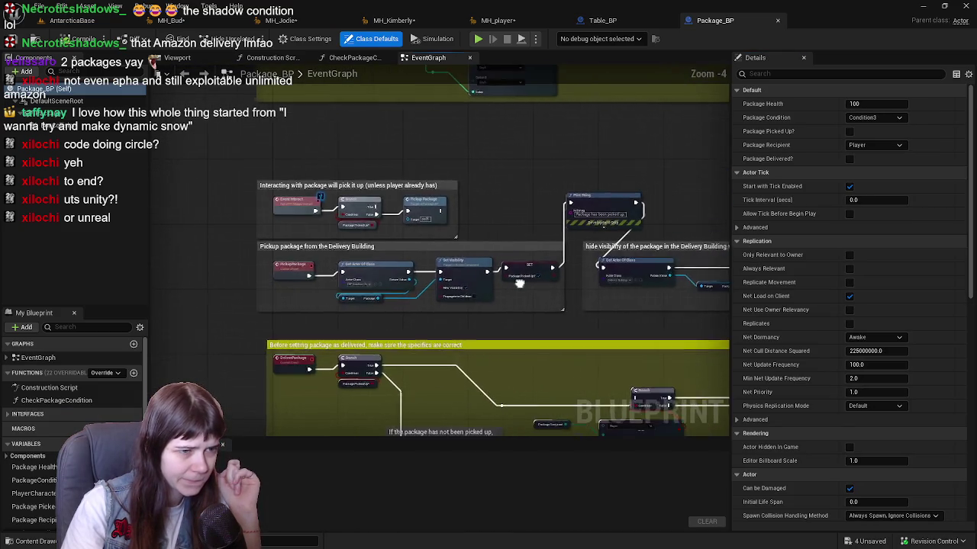
pyautogui.scroll(3, 515, 277)
pyautogui.scroll(-1, 476, 350)
pyautogui.moveTo(488, 374)
pyautogui.mouseDown()
pyautogui.moveTo(541, 206)
pyautogui.moveTo(537, 183)
pyautogui.moveTo(491, 168)
pyautogui.moveTo(396, 313)
pyautogui.mouseUp()
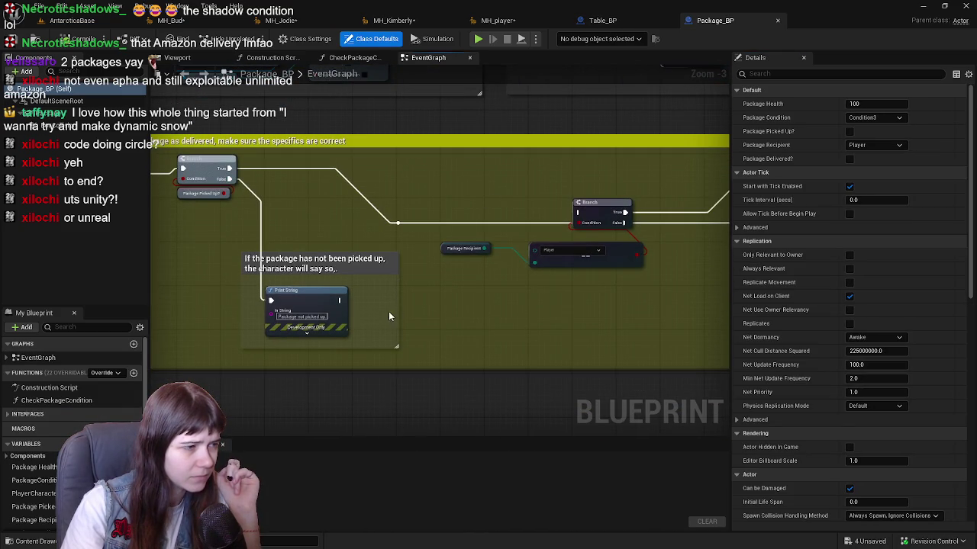
pyautogui.scroll(-2, 405, 319)
pyautogui.scroll(2, 428, 281)
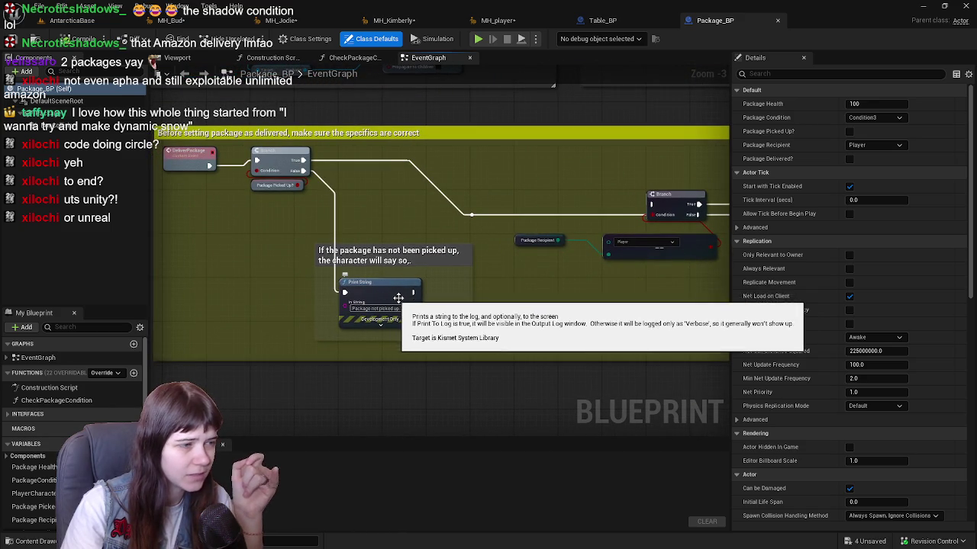
pyautogui.moveTo(577, 311); pyautogui.dragTo(570, 304)
pyautogui.click(327, 299)
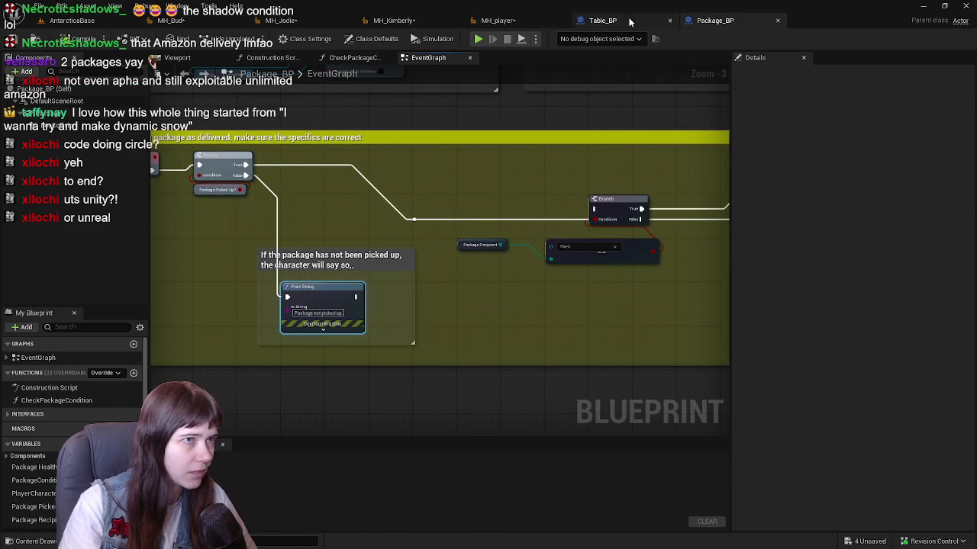
pyautogui.click(602, 19)
pyautogui.moveTo(415, 166); pyautogui.dragTo(474, 245)
pyautogui.scroll(1, 643, 259)
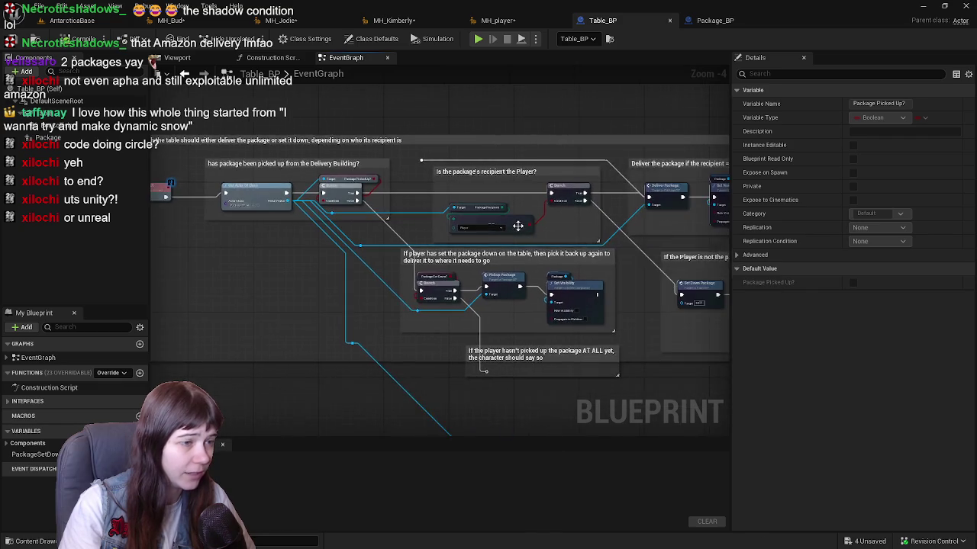
pyautogui.moveTo(509, 307); pyautogui.dragTo(402, 244)
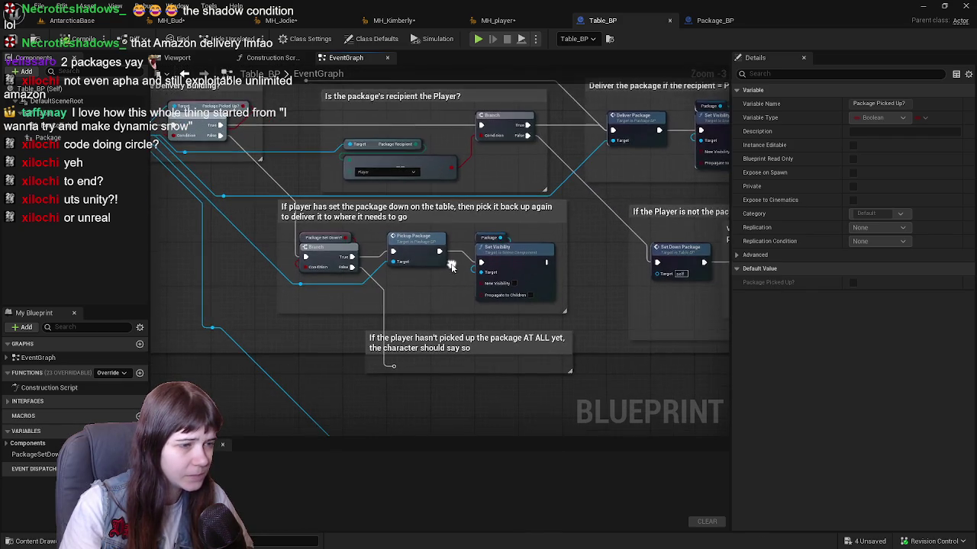
pyautogui.scroll(-1, 402, 244)
pyautogui.moveTo(663, 237)
pyautogui.mouseDown()
pyautogui.moveTo(390, 257)
pyautogui.moveTo(555, 265)
pyautogui.mouseUp()
pyautogui.scroll(1, 555, 266)
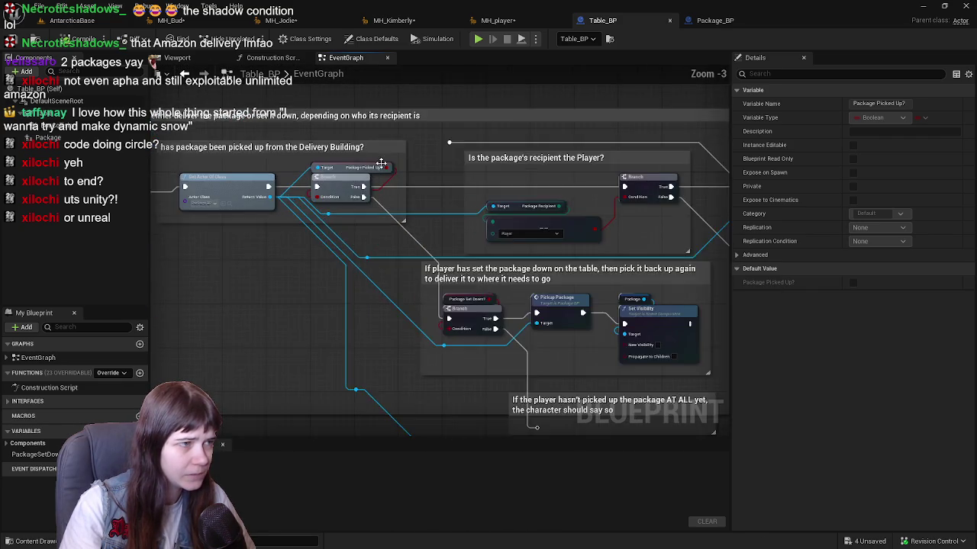
pyautogui.moveTo(388, 161); pyautogui.dragTo(552, 269)
pyautogui.scroll(-1, 543, 385)
pyautogui.moveTo(543, 385); pyautogui.dragTo(525, 156)
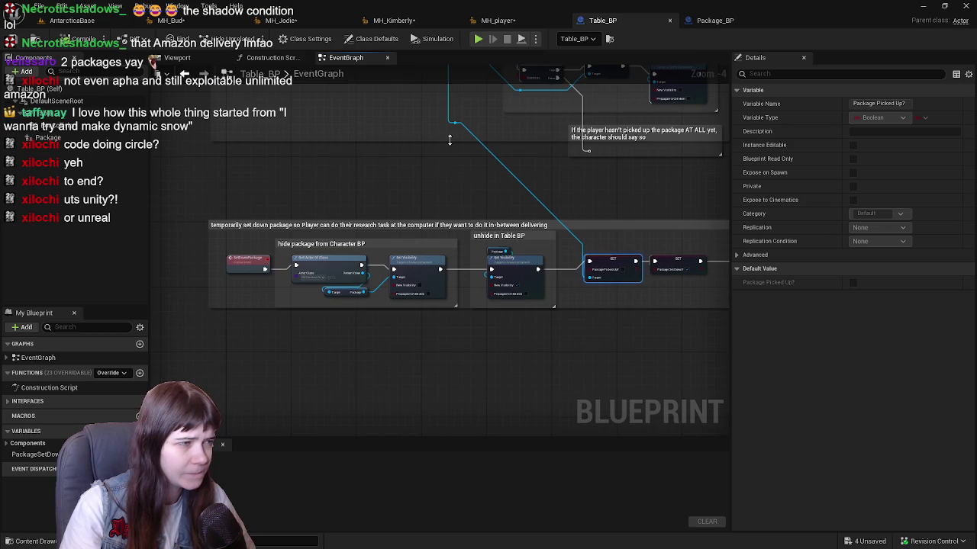
pyautogui.moveTo(450, 140); pyautogui.dragTo(534, 366)
pyautogui.scroll(1, 534, 366)
pyautogui.moveTo(326, 259); pyautogui.dragTo(452, 219)
pyautogui.scroll(-2, 452, 218)
pyautogui.scroll(2, 626, 354)
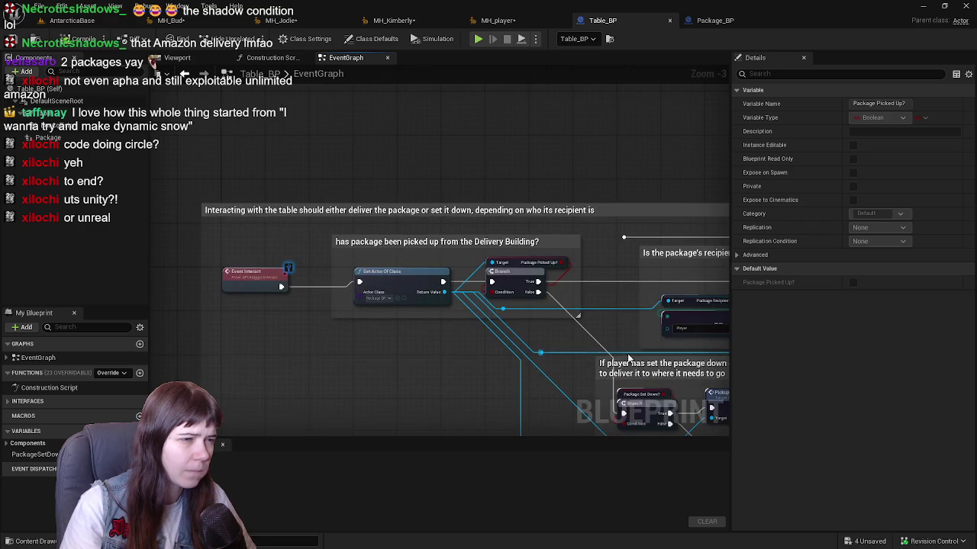
pyautogui.moveTo(626, 355); pyautogui.dragTo(488, 262)
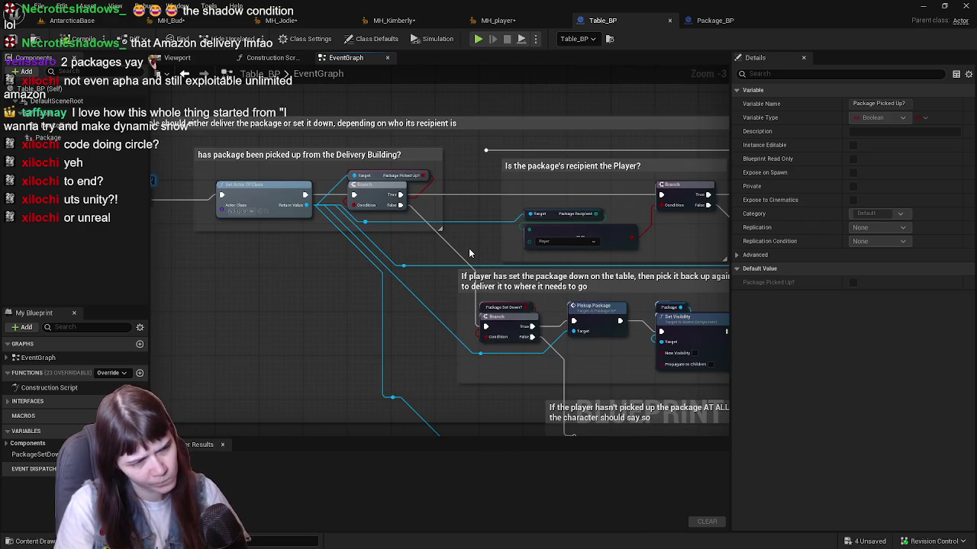
pyautogui.scroll(-2, 470, 253)
pyautogui.scroll(2, 574, 292)
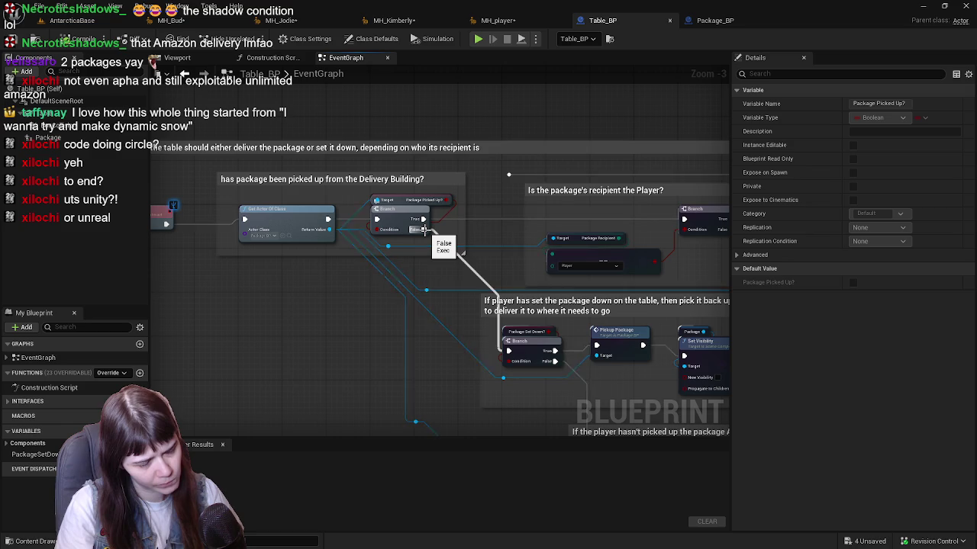
pyautogui.scroll(-2, 463, 252)
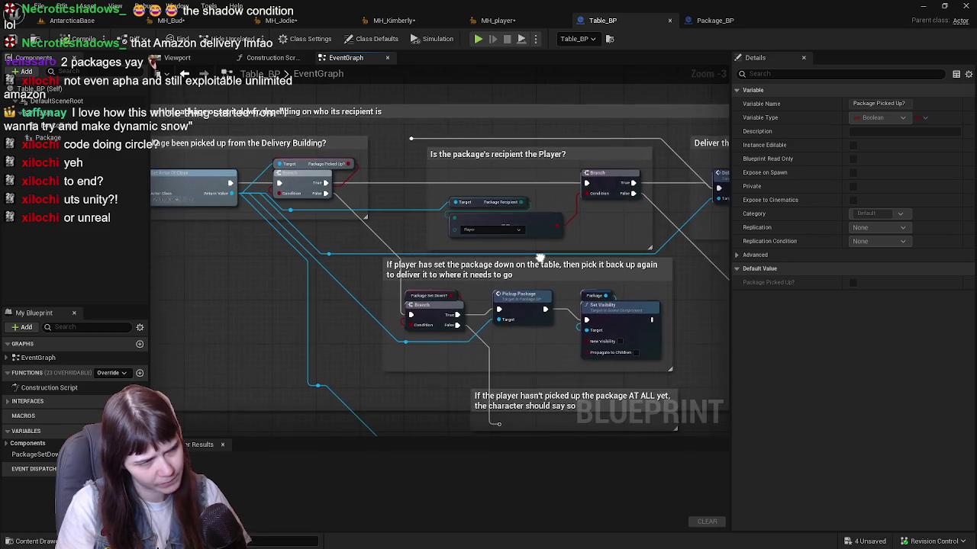
pyautogui.scroll(2, 601, 268)
pyautogui.moveTo(602, 268)
pyautogui.mouseDown()
pyautogui.moveTo(639, 268)
pyautogui.moveTo(640, 284)
pyautogui.mouseUp()
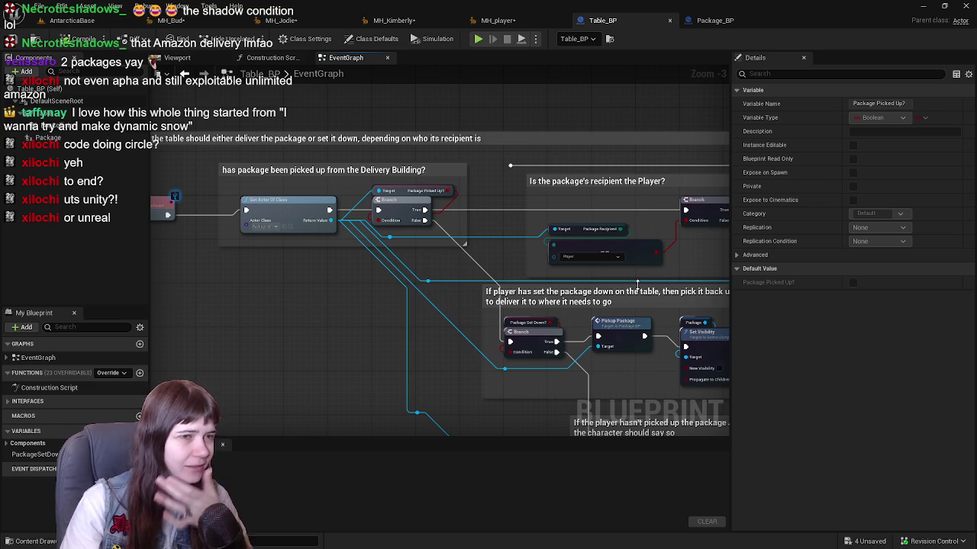
pyautogui.moveTo(450, 244); pyautogui.dragTo(586, 249)
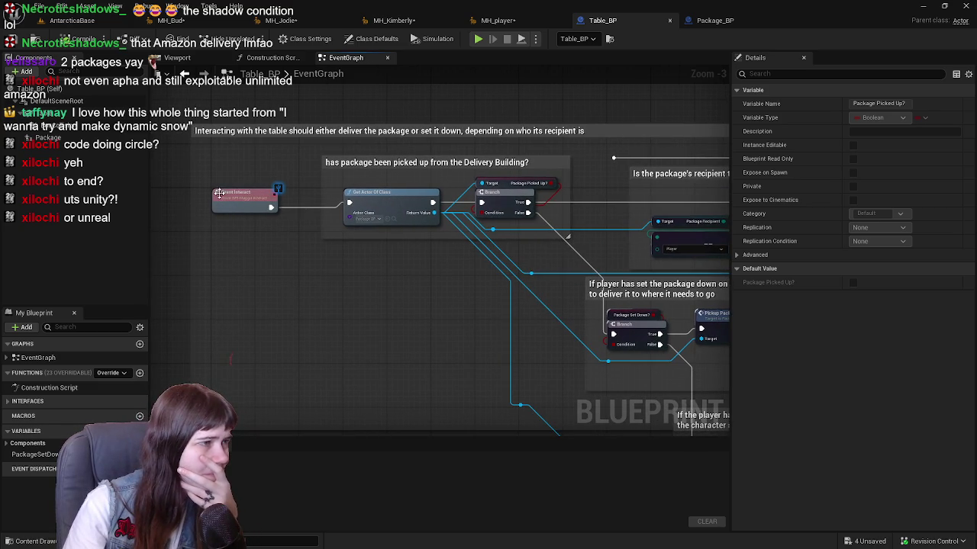
pyautogui.click(458, 250)
pyautogui.moveTo(458, 250)
pyautogui.mouseDown()
pyautogui.moveTo(393, 260)
pyautogui.moveTo(451, 264)
pyautogui.mouseUp()
pyautogui.scroll(1, 343, 246)
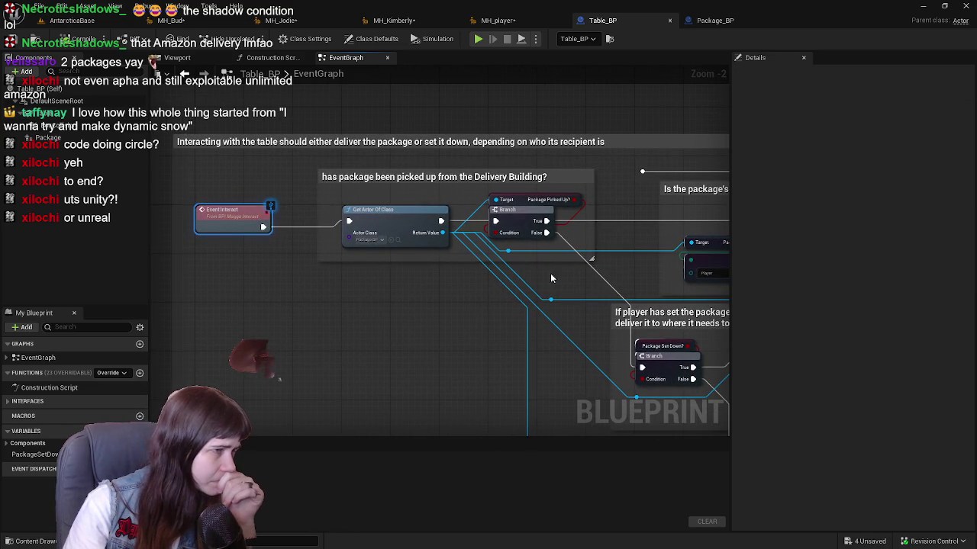
pyautogui.moveTo(526, 274); pyautogui.dragTo(495, 276)
pyautogui.click(387, 222)
pyautogui.moveTo(576, 254)
pyautogui.mouseDown()
pyautogui.moveTo(465, 253)
pyautogui.moveTo(488, 256)
pyautogui.moveTo(435, 276)
pyautogui.moveTo(439, 269)
pyautogui.moveTo(443, 283)
pyautogui.moveTo(518, 261)
pyautogui.moveTo(440, 264)
pyautogui.moveTo(498, 306)
pyautogui.mouseUp()
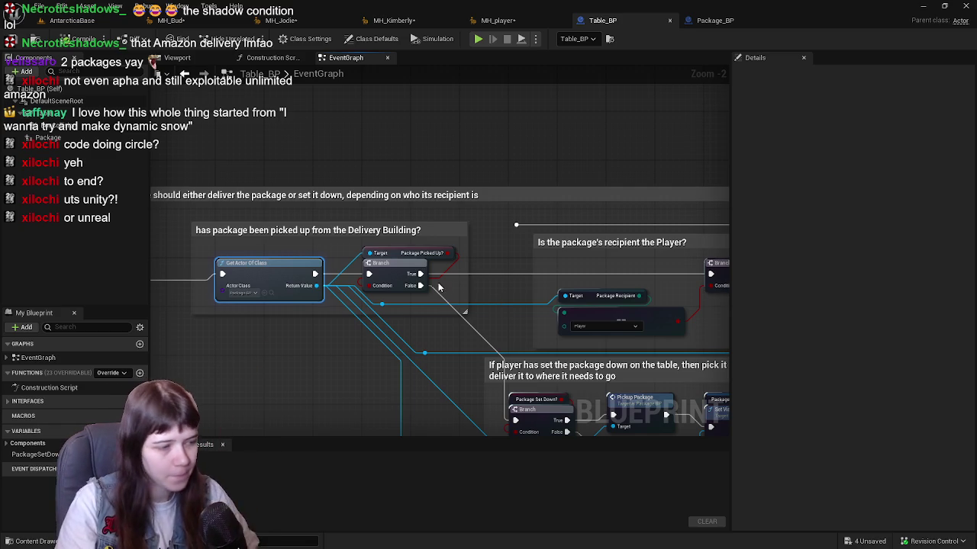
pyautogui.moveTo(347, 302); pyautogui.dragTo(369, 344)
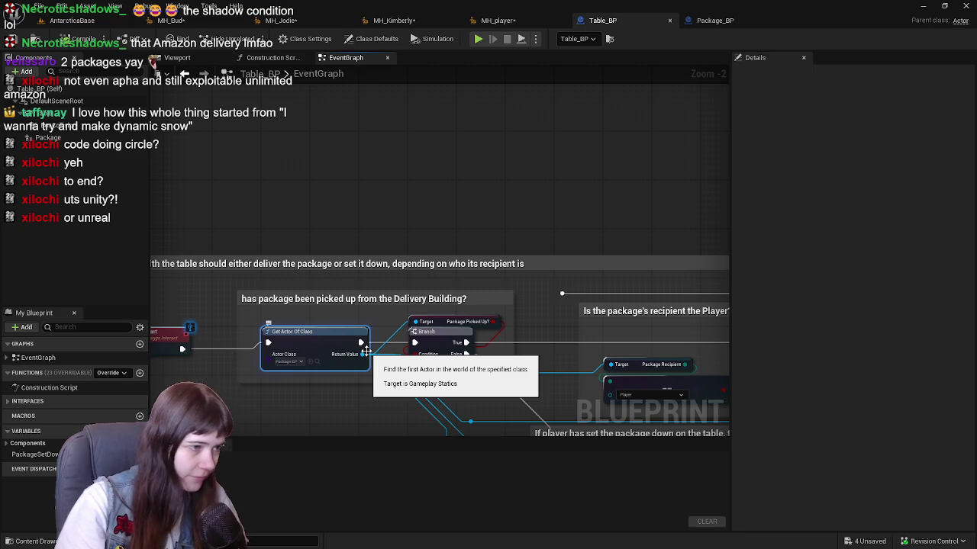
pyautogui.moveTo(415, 140); pyautogui.dragTo(443, 130)
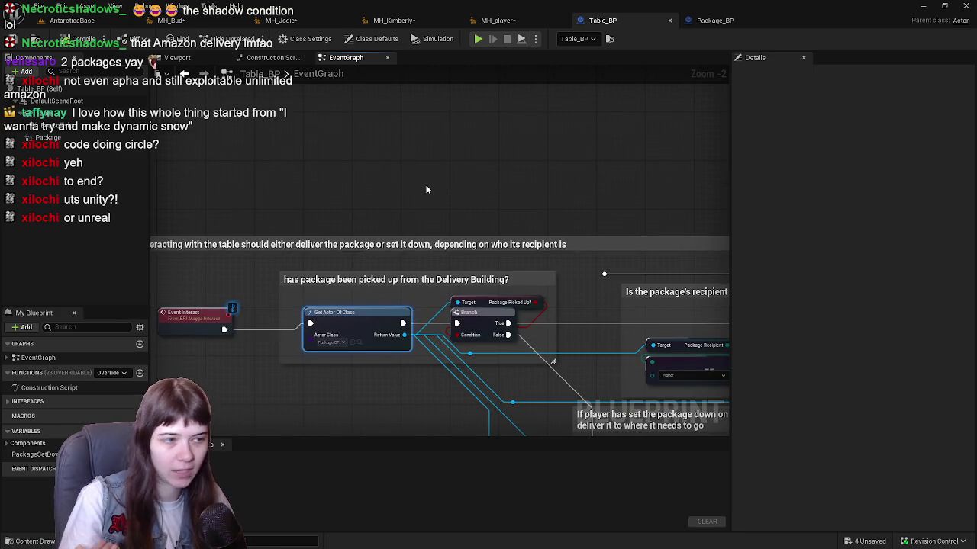
# Add a Get Package Delivered? node from the Get Actor Of Class return value.
pyautogui.moveTo(405, 335); pyautogui.dragTo(458, 192)
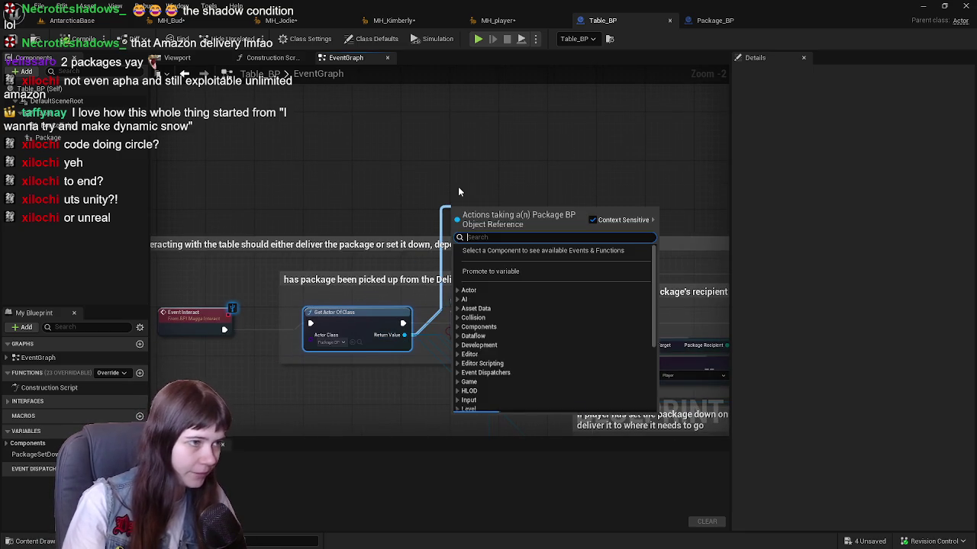
pyautogui.write('g')
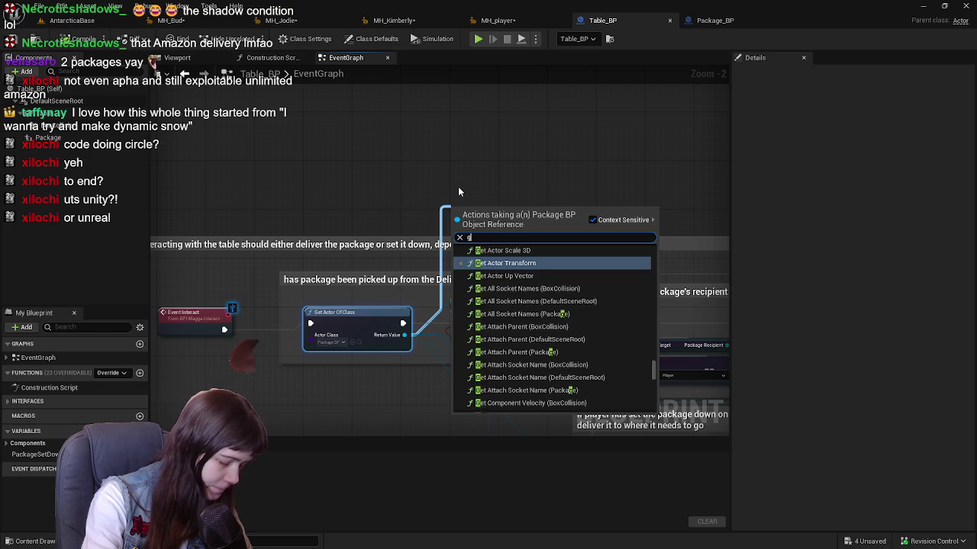
pyautogui.write('et is delive')
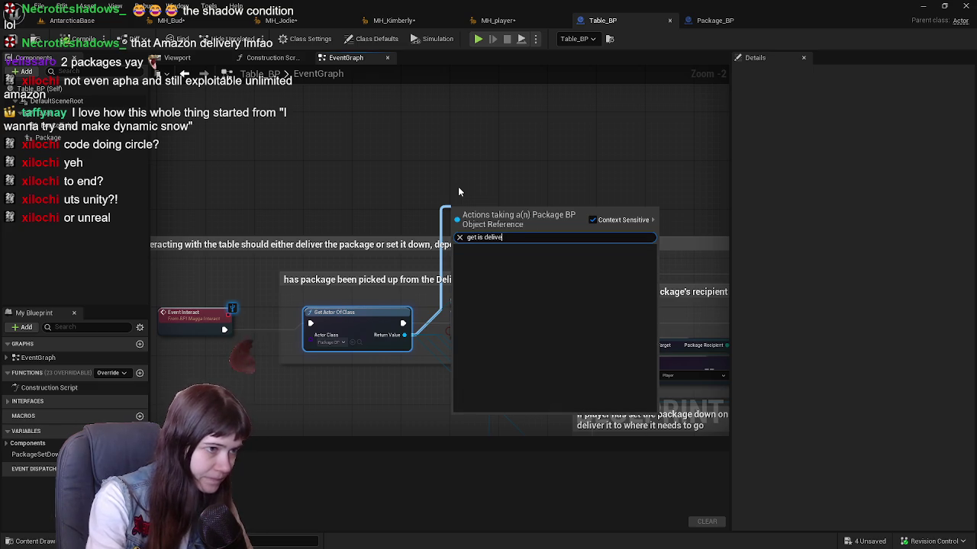
pyautogui.press('BackSpace')
pyautogui.press('BackSpace')
pyautogui.press('BackSpace')
pyautogui.write('delivered')
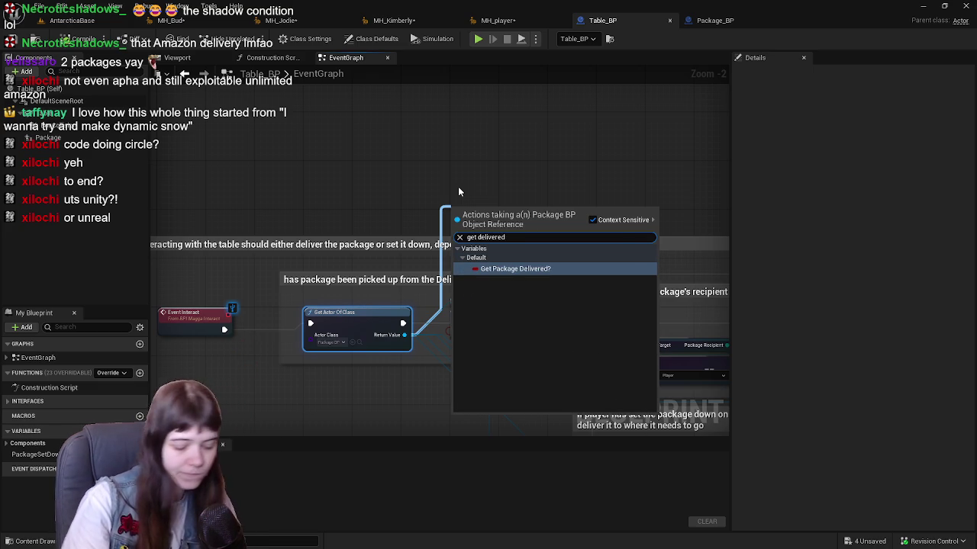
pyautogui.press('Return')
# Feed the Package Delivered? flag into a new Branch node and move the getter near Get Actor Of Class.
pyautogui.moveTo(539, 210); pyautogui.dragTo(574, 167)
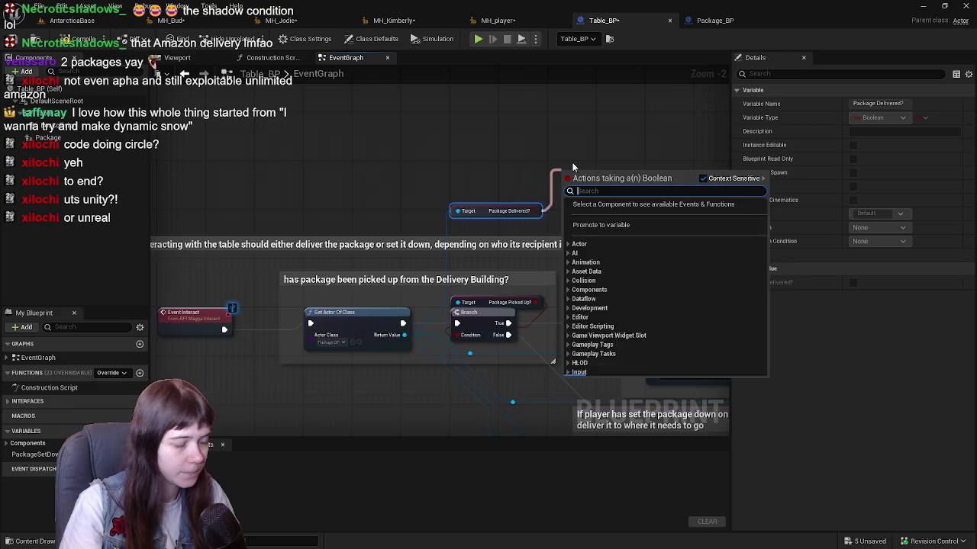
pyautogui.write('branch')
pyautogui.press('Return')
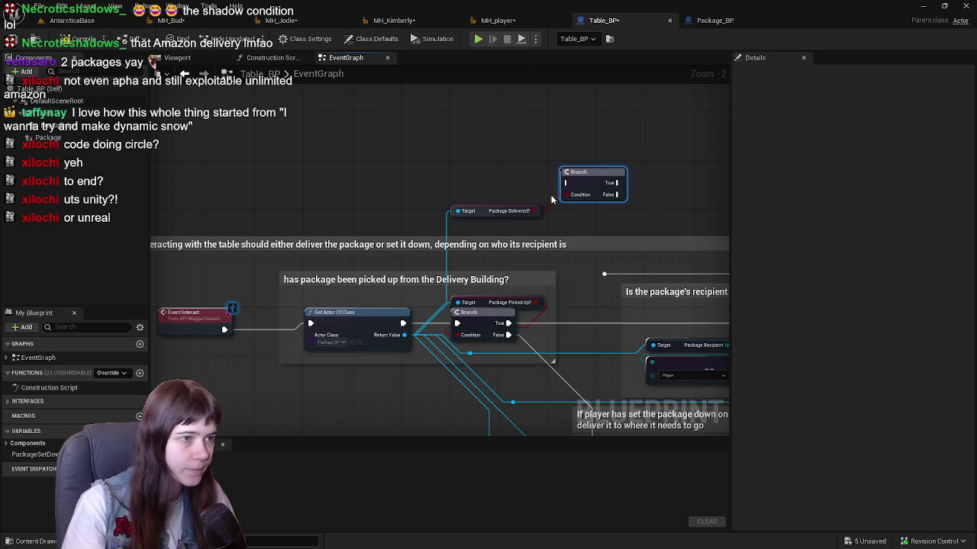
pyautogui.moveTo(483, 211)
pyautogui.mouseDown()
pyautogui.moveTo(325, 244)
pyautogui.moveTo(362, 383)
pyautogui.mouseUp()
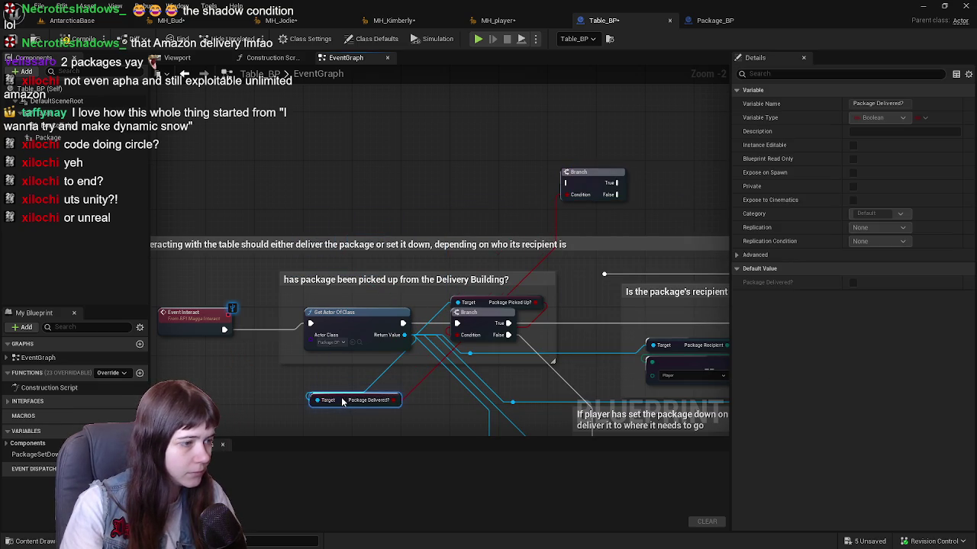
# Frame the Delivery Building comment area alongside the new Branch and getter nodes.
pyautogui.scroll(-4, 375, 163)
pyautogui.scroll(2, 385, 158)
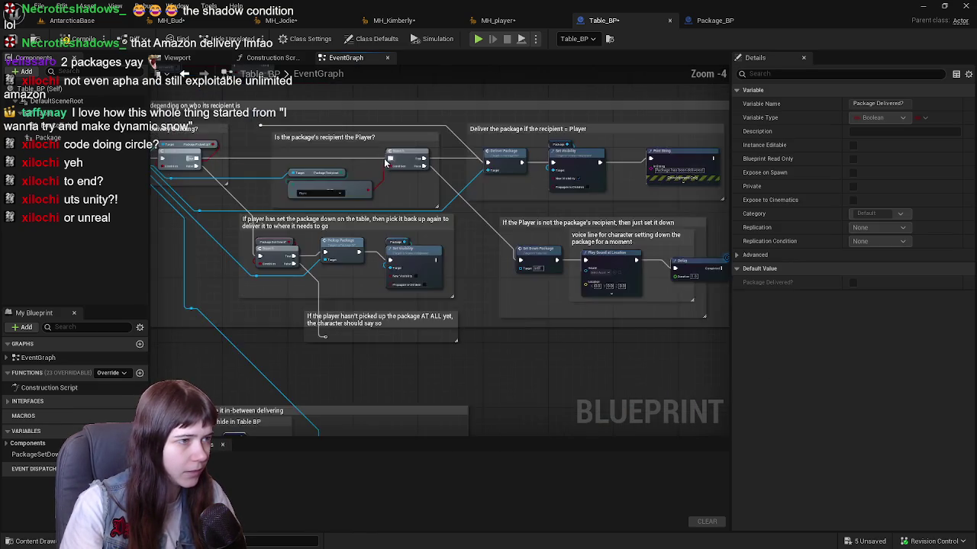
pyautogui.moveTo(284, 155)
pyautogui.mouseDown()
pyautogui.moveTo(405, 267)
pyautogui.moveTo(698, 355)
pyautogui.mouseUp()
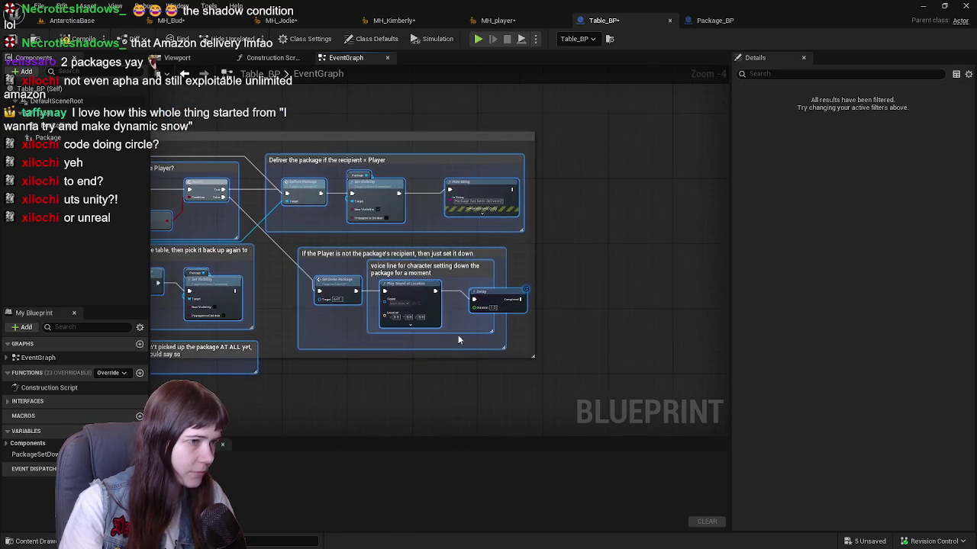
pyautogui.moveTo(453, 341); pyautogui.dragTo(393, 312)
pyautogui.scroll(-2, 455, 337)
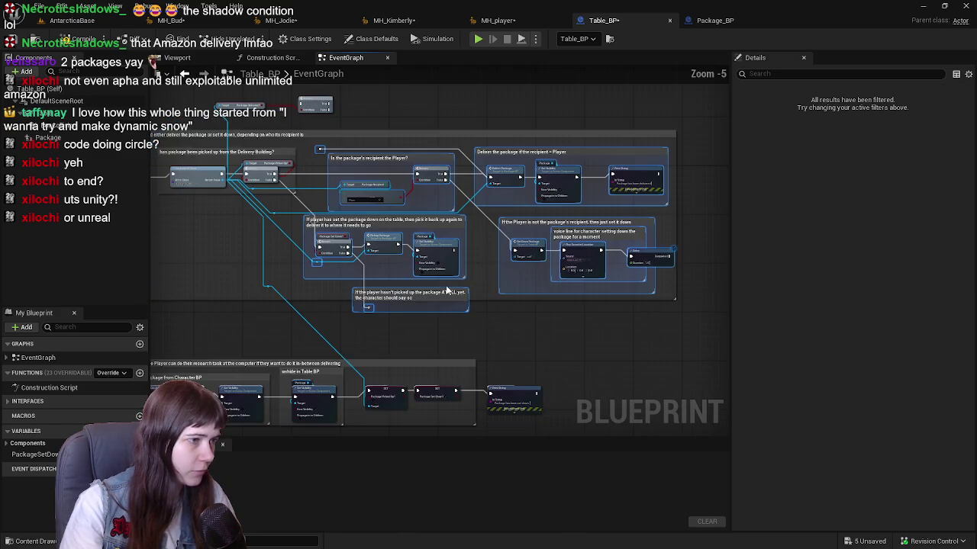
pyautogui.scroll(3, 377, 204)
pyautogui.moveTo(376, 205); pyautogui.dragTo(541, 201)
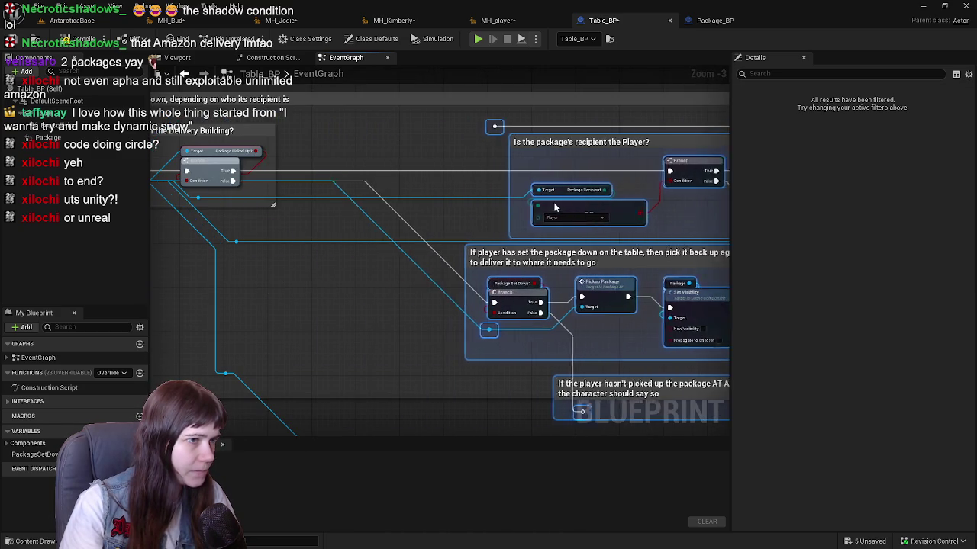
pyautogui.scroll(-2, 375, 254)
pyautogui.scroll(3, 376, 253)
pyautogui.moveTo(375, 253)
pyautogui.mouseDown()
pyautogui.moveTo(363, 260)
pyautogui.moveTo(524, 227)
pyautogui.moveTo(541, 233)
pyautogui.moveTo(272, 235)
pyautogui.moveTo(527, 242)
pyautogui.moveTo(429, 251)
pyautogui.moveTo(674, 259)
pyautogui.mouseUp()
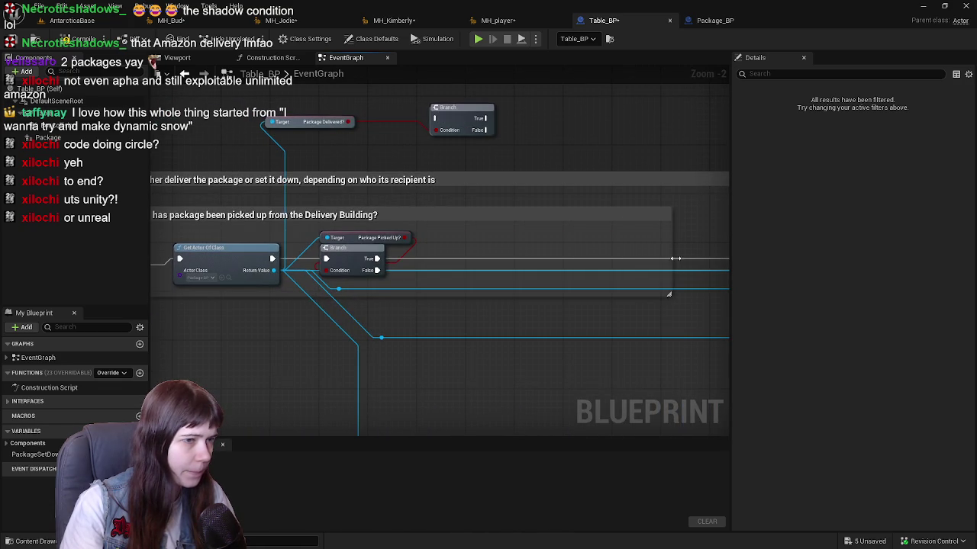
pyautogui.moveTo(522, 260); pyautogui.dragTo(548, 261)
# Drag the Branch and Package Delivered? nodes down into the Delivery Building comment row.
pyautogui.moveTo(392, 240)
pyautogui.mouseDown()
pyautogui.moveTo(633, 243)
pyautogui.moveTo(453, 255)
pyautogui.moveTo(481, 248)
pyautogui.mouseUp()
pyautogui.moveTo(564, 108)
pyautogui.mouseDown()
pyautogui.moveTo(523, 231)
pyautogui.moveTo(546, 231)
pyautogui.moveTo(548, 243)
pyautogui.mouseUp()
pyautogui.moveTo(405, 118)
pyautogui.mouseDown()
pyautogui.moveTo(424, 252)
pyautogui.moveTo(440, 262)
pyautogui.moveTo(489, 253)
pyautogui.moveTo(294, 224)
pyautogui.moveTo(255, 241)
pyautogui.mouseUp()
pyautogui.scroll(1, 439, 248)
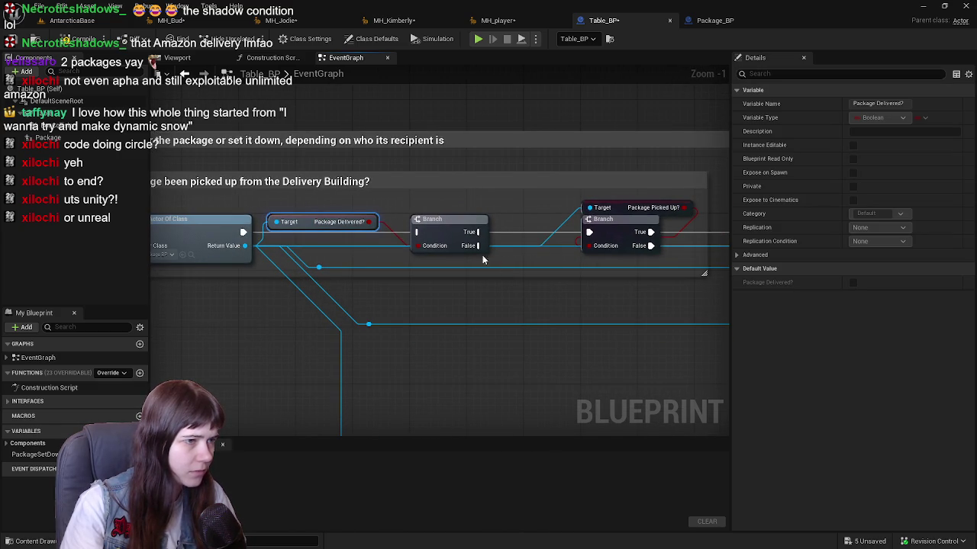
# Route the new Branch's False output into the Package Picked Up? branch and wire the package lookup into it.
pyautogui.keyDown('alt'); pyautogui.click(588, 232); pyautogui.keyUp('alt')
pyautogui.moveTo(479, 246); pyautogui.dragTo(592, 232)
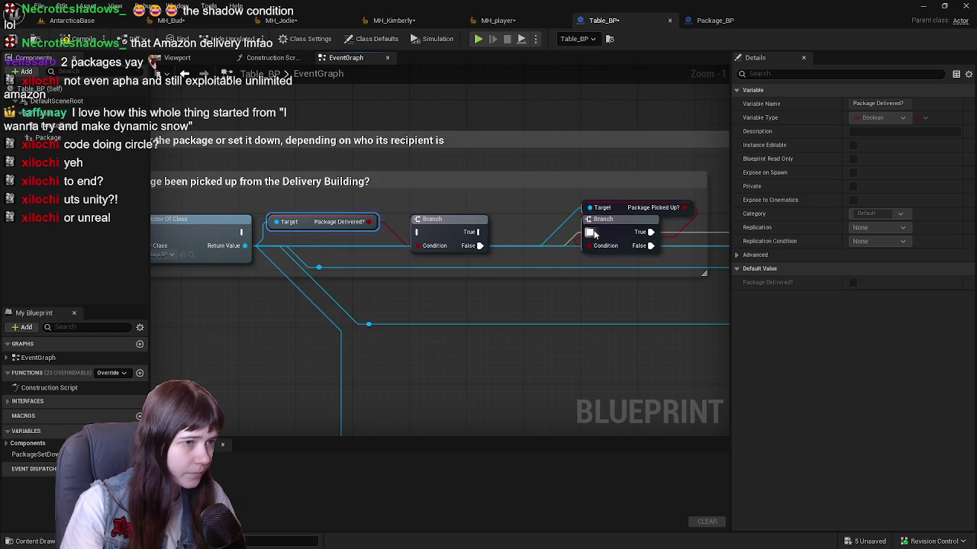
pyautogui.moveTo(463, 217); pyautogui.dragTo(512, 222)
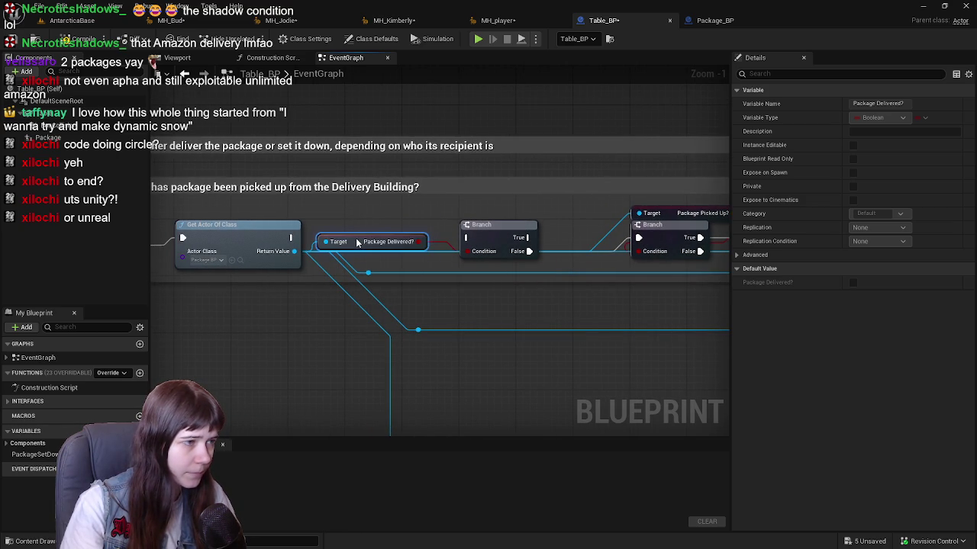
pyautogui.moveTo(356, 246)
pyautogui.mouseDown()
pyautogui.moveTo(365, 298)
pyautogui.moveTo(455, 291)
pyautogui.moveTo(468, 273)
pyautogui.mouseUp()
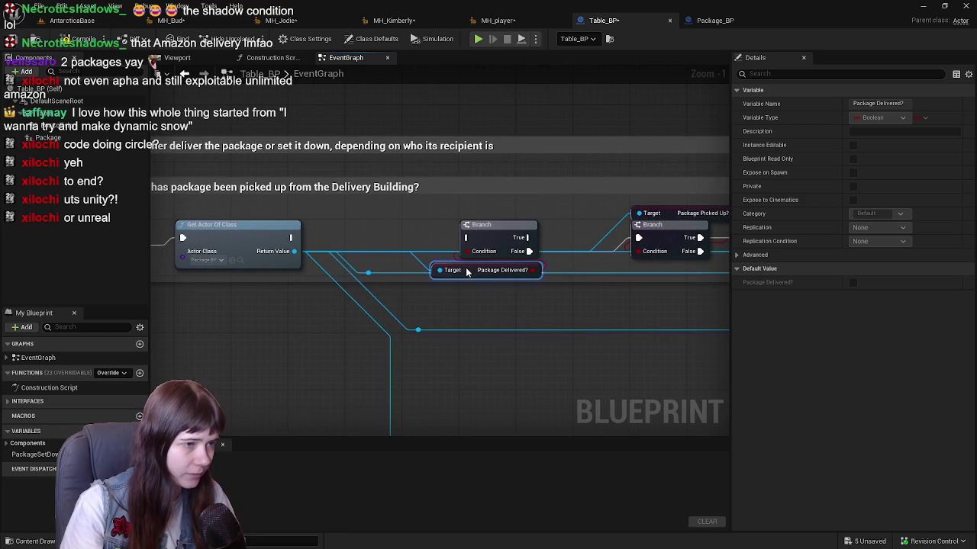
pyautogui.moveTo(460, 245)
pyautogui.mouseDown()
pyautogui.moveTo(478, 222)
pyautogui.moveTo(485, 227)
pyautogui.mouseUp()
pyautogui.click(492, 229)
# Add a reroute point on the wire and tidy the Branch node's position.
pyautogui.doubleClick(619, 256)
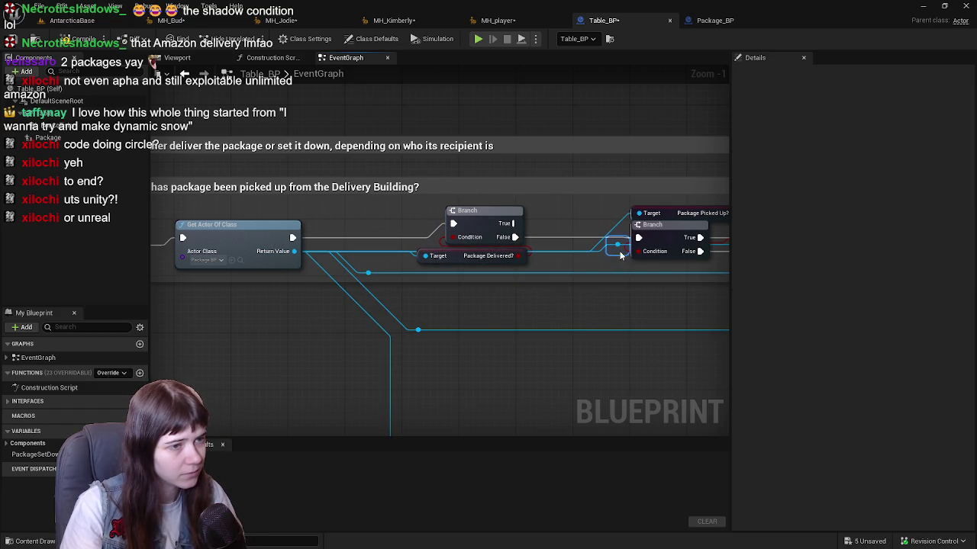
pyautogui.moveTo(422, 268)
pyautogui.mouseDown()
pyautogui.moveTo(403, 272)
pyautogui.moveTo(519, 283)
pyautogui.moveTo(401, 221)
pyautogui.moveTo(393, 235)
pyautogui.mouseUp()
pyautogui.scroll(-1, 409, 275)
pyautogui.moveTo(518, 245)
pyautogui.mouseDown()
pyautogui.moveTo(442, 170)
pyautogui.moveTo(327, 206)
pyautogui.moveTo(194, 203)
pyautogui.moveTo(522, 215)
pyautogui.moveTo(303, 180)
pyautogui.moveTo(522, 256)
pyautogui.mouseUp()
pyautogui.scroll(1, 529, 233)
pyautogui.moveTo(584, 254); pyautogui.dragTo(534, 257)
pyautogui.scroll(-2, 534, 258)
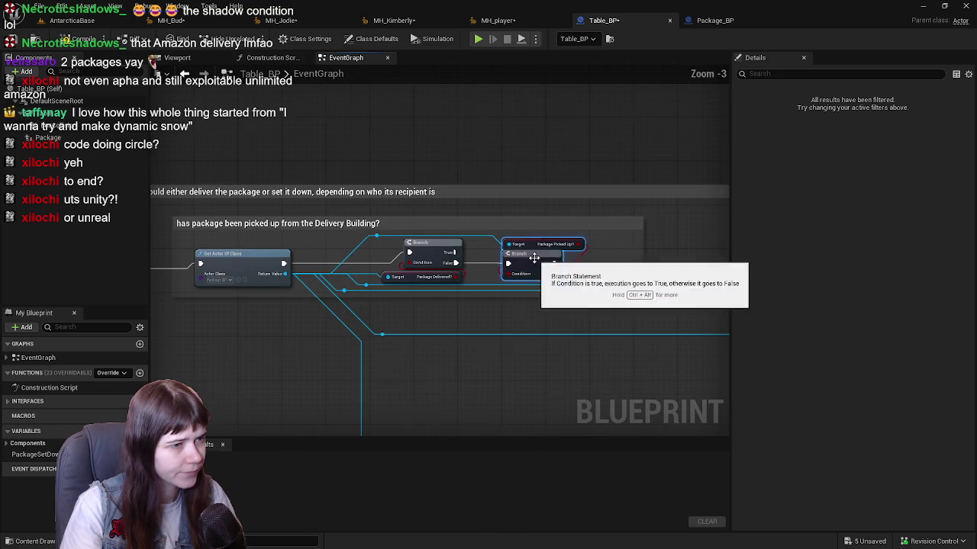
pyautogui.click(492, 144)
# Review the delivery logic comment boxes and compile Table_BP.
pyautogui.moveTo(428, 285); pyautogui.dragTo(525, 238)
pyautogui.scroll(-1, 689, 285)
pyautogui.moveTo(689, 285)
pyautogui.mouseDown()
pyautogui.moveTo(534, 251)
pyautogui.moveTo(314, 157)
pyautogui.moveTo(499, 291)
pyautogui.moveTo(603, 346)
pyautogui.moveTo(387, 358)
pyautogui.mouseUp()
pyautogui.moveTo(416, 102)
pyautogui.mouseDown()
pyautogui.moveTo(477, 242)
pyautogui.moveTo(486, 355)
pyautogui.mouseUp()
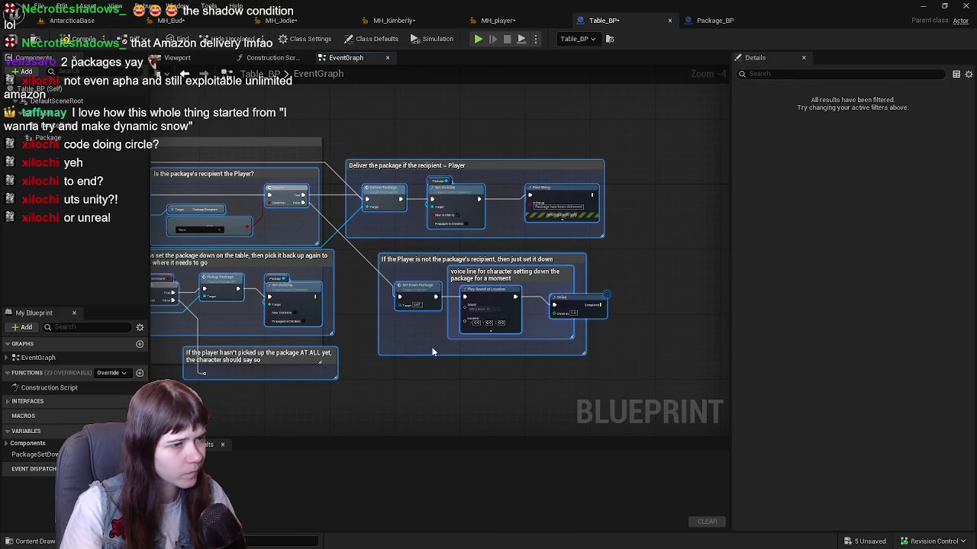
pyautogui.scroll(2, 487, 355)
pyautogui.moveTo(397, 251)
pyautogui.mouseDown()
pyautogui.moveTo(572, 302)
pyautogui.moveTo(554, 272)
pyautogui.moveTo(547, 316)
pyautogui.mouseUp()
pyautogui.moveTo(596, 221)
pyautogui.mouseDown()
pyautogui.moveTo(379, 219)
pyautogui.moveTo(403, 219)
pyautogui.moveTo(394, 224)
pyautogui.mouseUp()
pyautogui.scroll(-2, 457, 260)
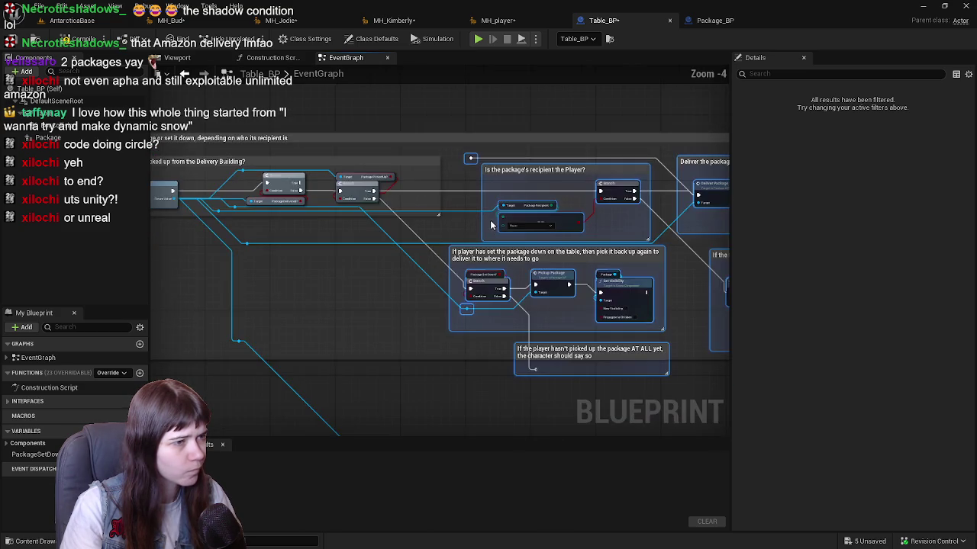
pyautogui.scroll(1, 532, 293)
pyautogui.moveTo(532, 293); pyautogui.dragTo(425, 264)
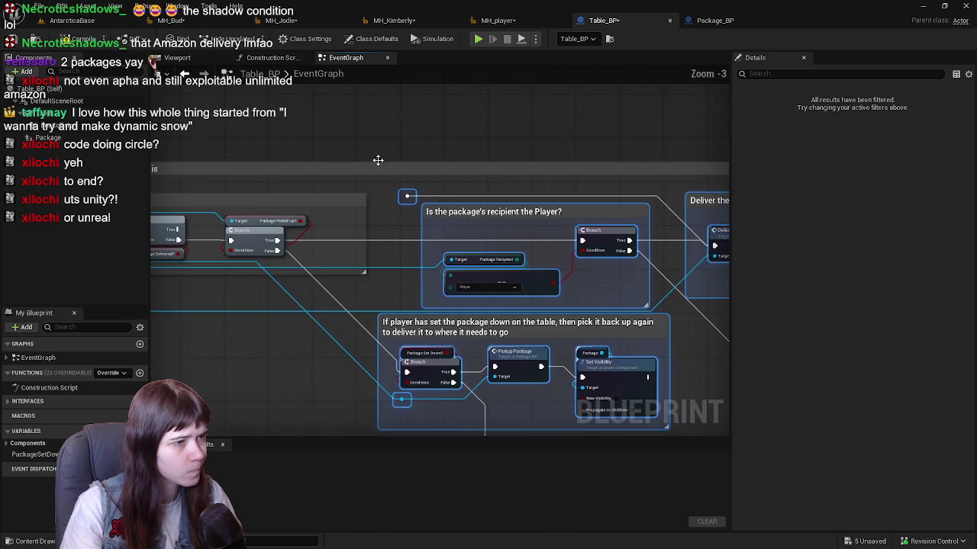
pyautogui.scroll(-1, 369, 207)
pyautogui.click(76, 38)
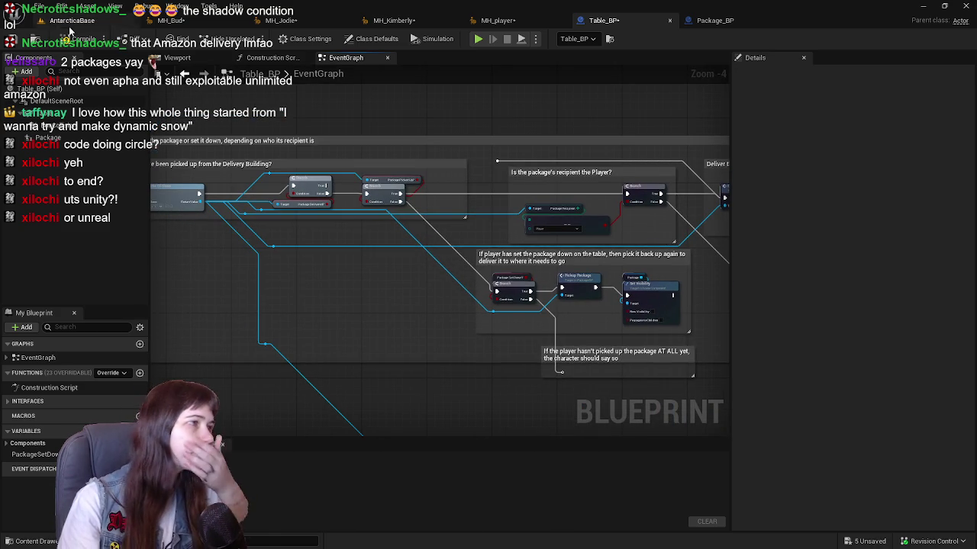
# Add a Print String node on the Package Delivered? Branch's True output.
pyautogui.scroll(2, 345, 223)
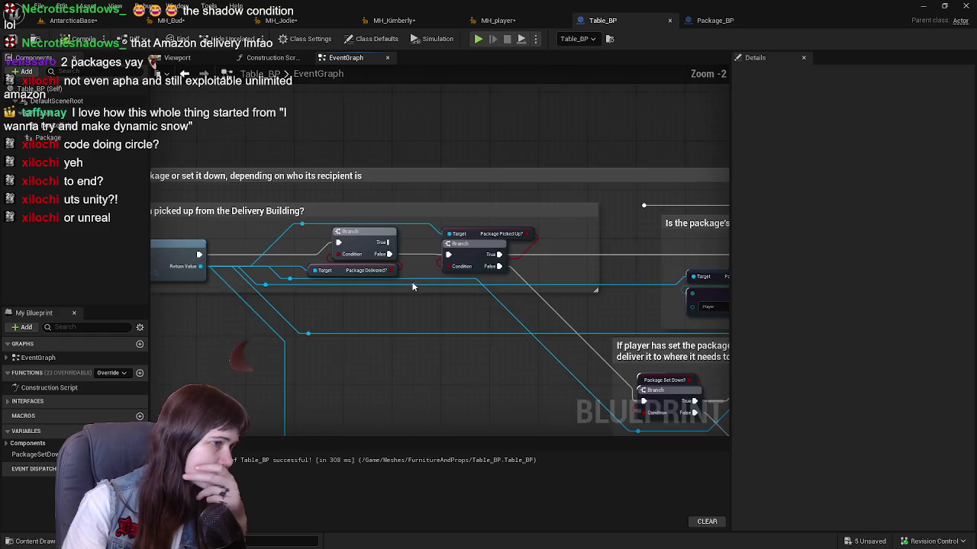
pyautogui.scroll(-1, 534, 284)
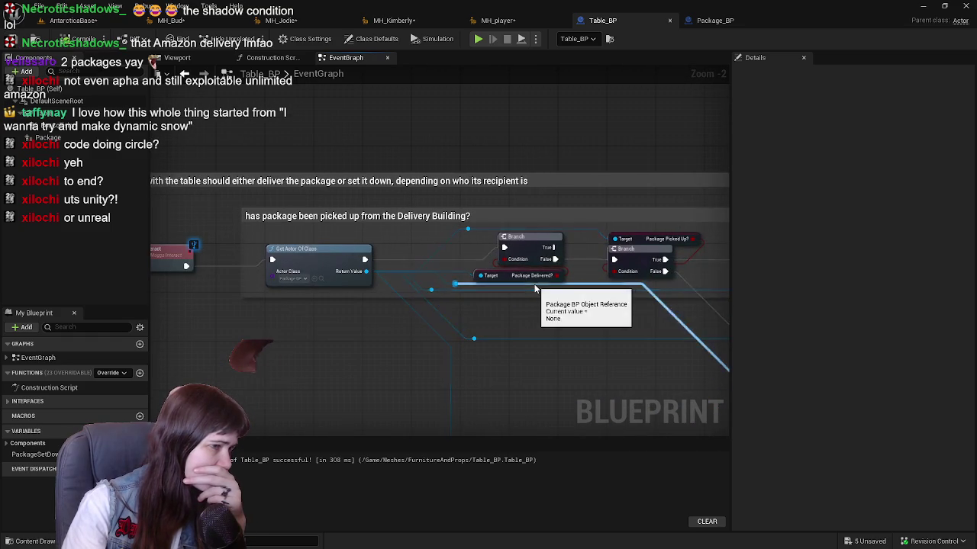
pyautogui.scroll(1, 544, 294)
pyautogui.moveTo(336, 327); pyautogui.dragTo(412, 217)
pyautogui.write('print')
pyautogui.press('Return')
# Set its message to 'Package has already been delivered.' and recompile Table_BP.
pyautogui.moveTo(437, 227); pyautogui.dragTo(423, 193)
pyautogui.write('Package has a')
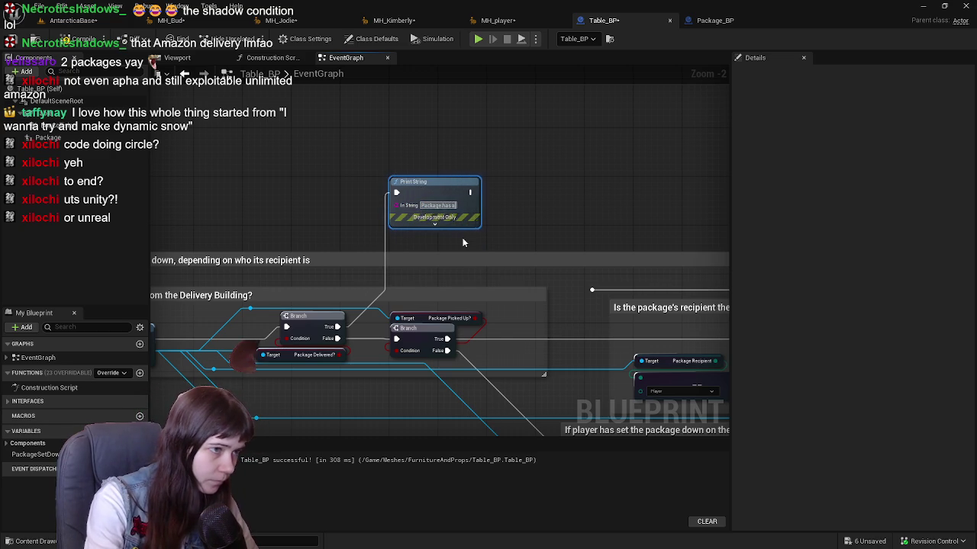
pyautogui.write('lready b')
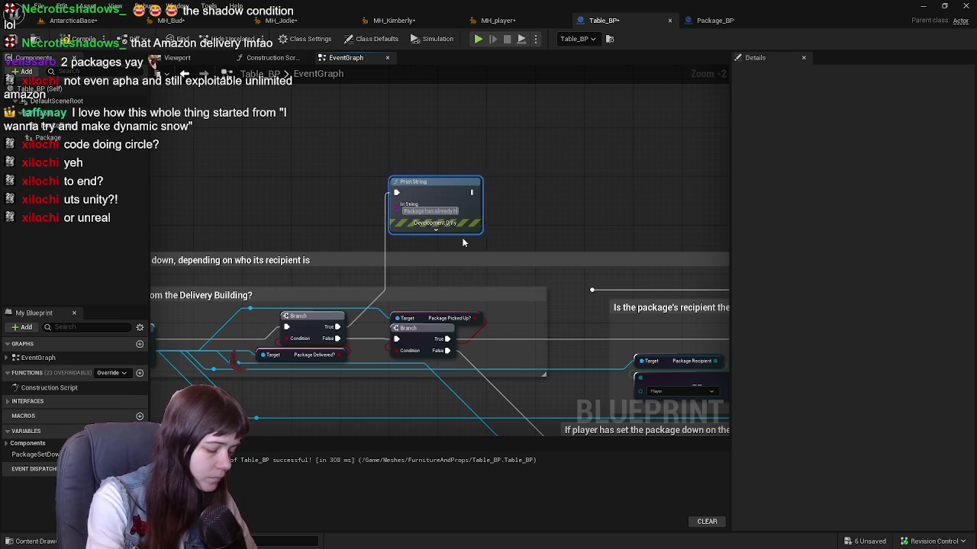
pyautogui.write('ed')
pyautogui.moveTo(307, 212); pyautogui.dragTo(330, 164)
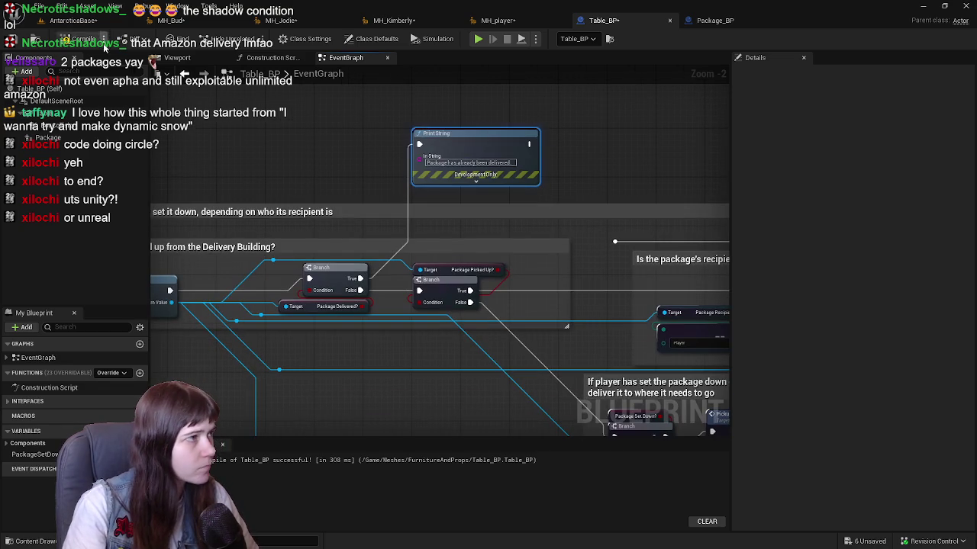
pyautogui.click(84, 39)
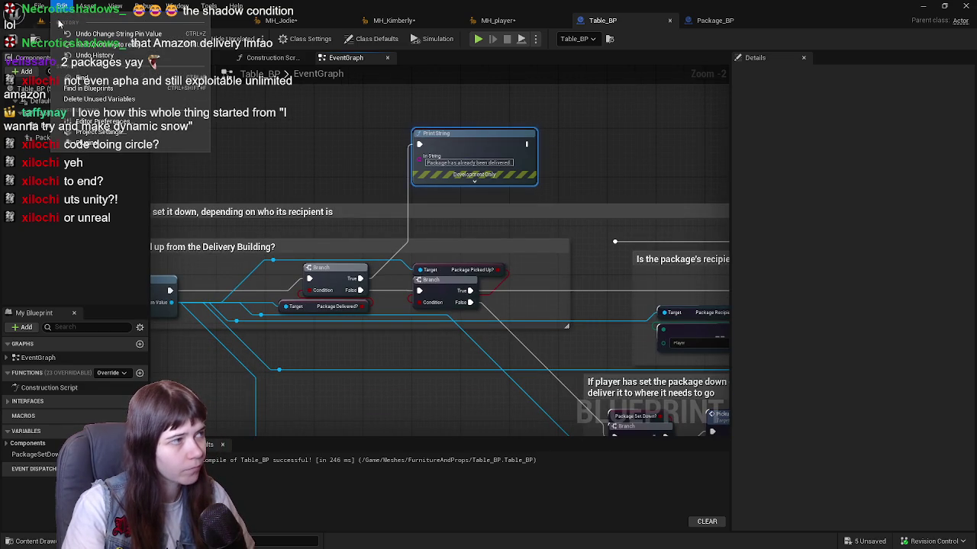
# Save all changes, check the MH_player and Table_BP tabs, and return to the AntarcticaBase level.
pyautogui.click(72, 18)
pyautogui.hotkey('ctrl', 's')
pyautogui.click(498, 20)
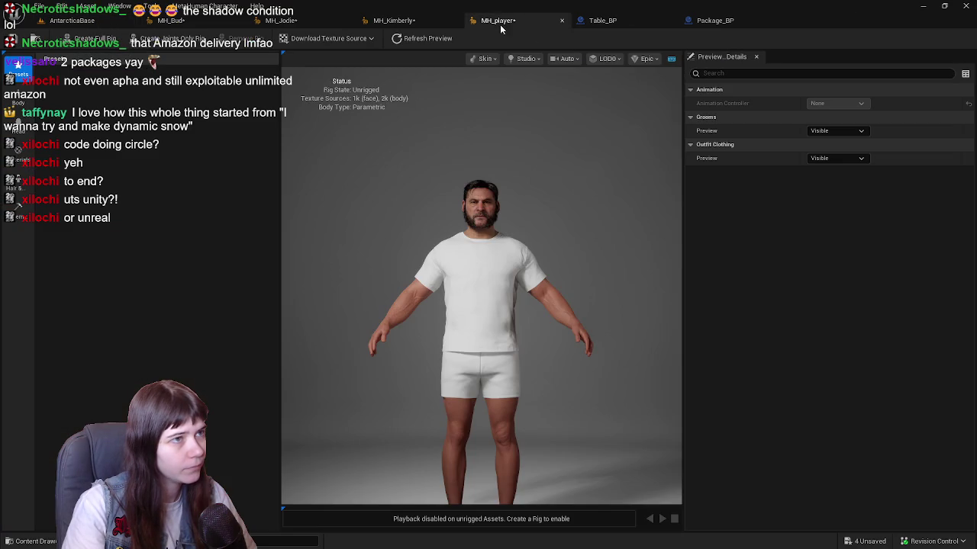
pyautogui.click(735, 20)
pyautogui.click(602, 21)
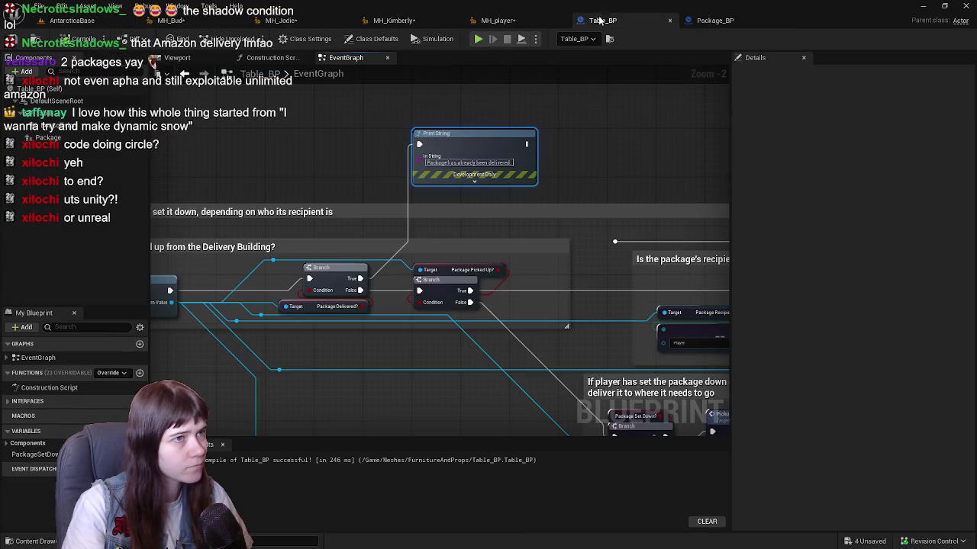
pyautogui.scroll(-1, 368, 131)
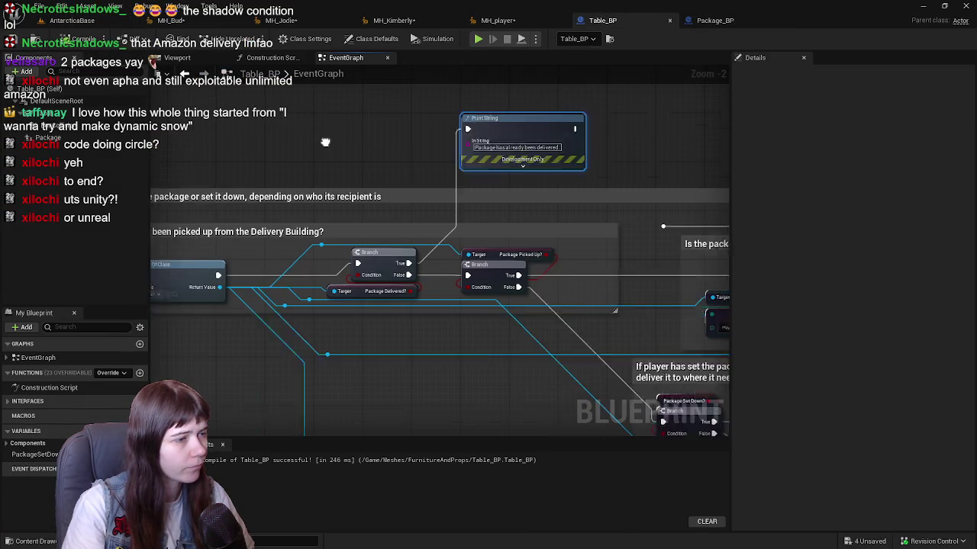
pyautogui.click(107, 21)
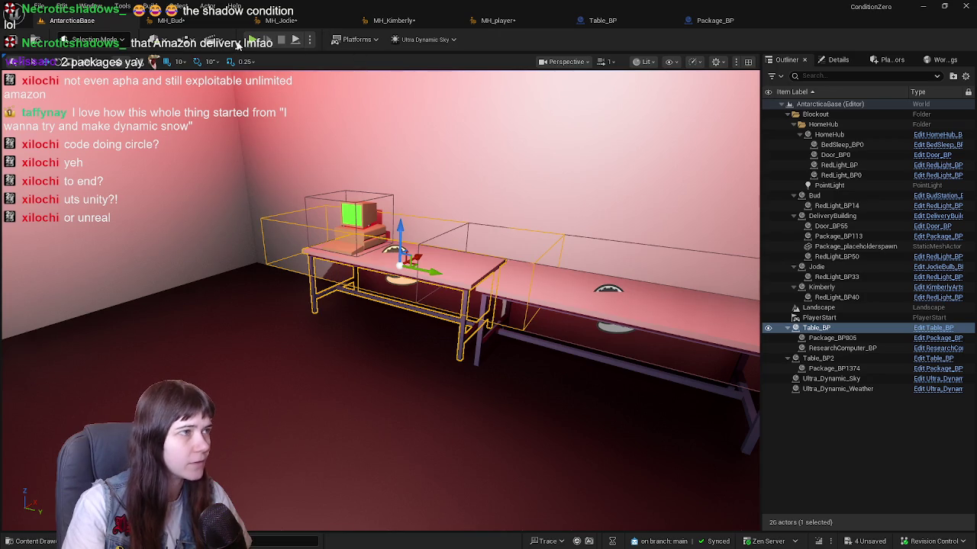
# Start Play In Editor and run the mannequin out the doorway toward the distant building.
pyautogui.hotkey('alt', 'p')
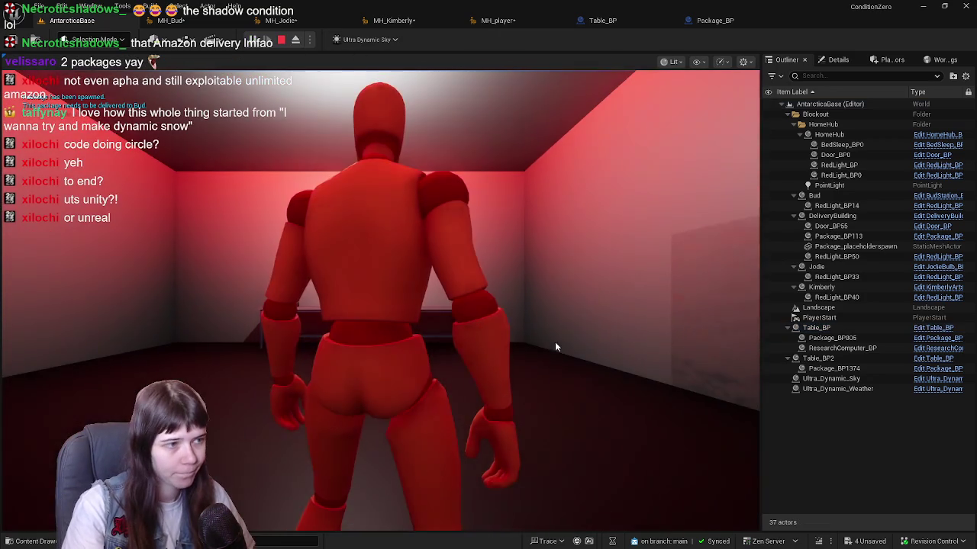
pyautogui.press('w')
pyautogui.press('w')
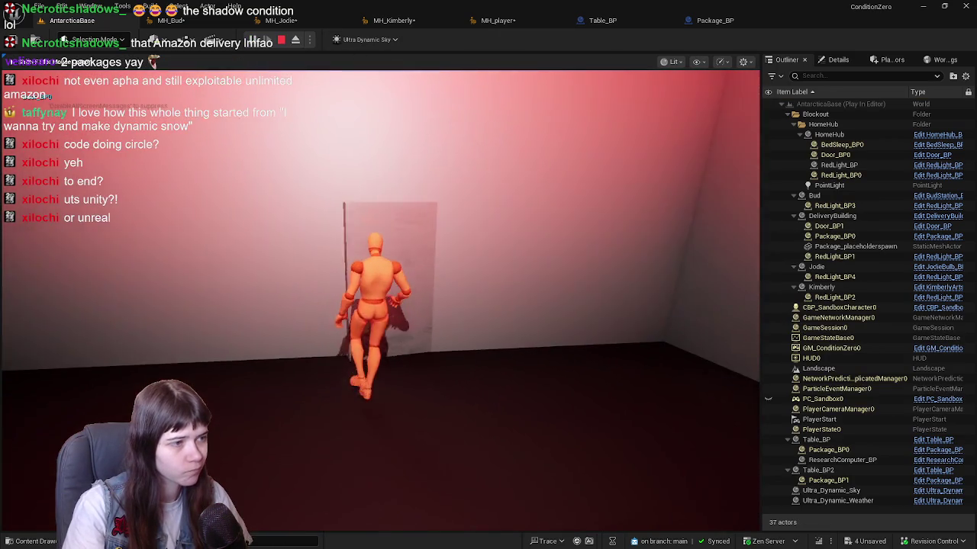
pyautogui.press('w')
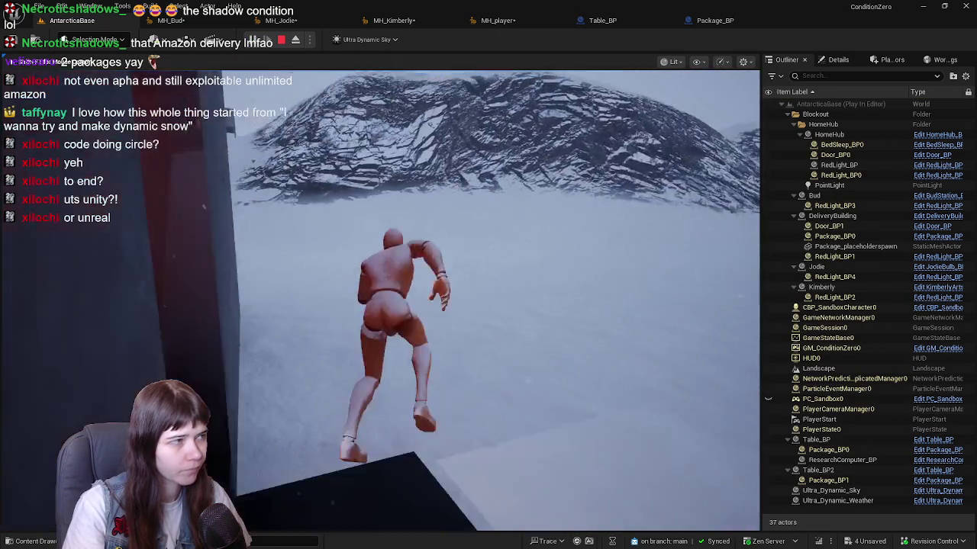
pyautogui.press('w')
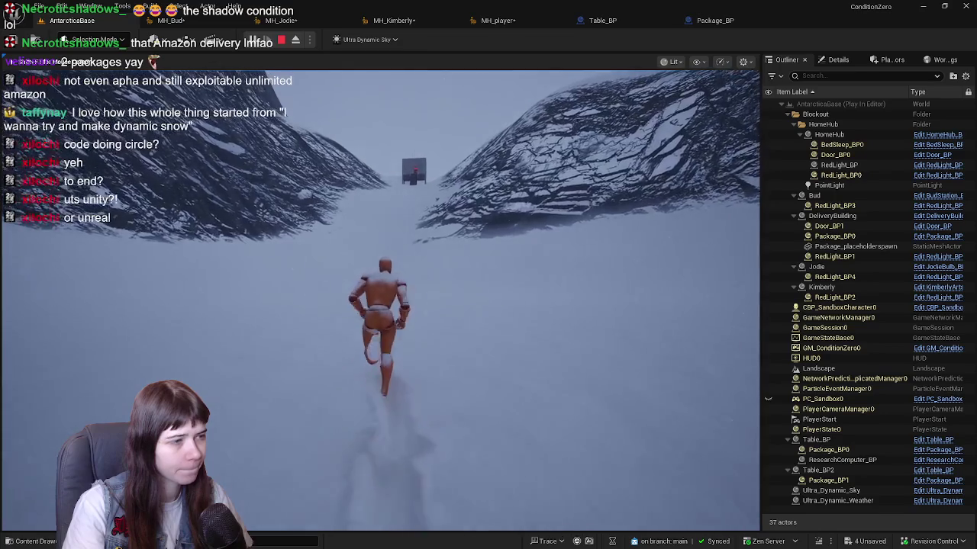
pyautogui.press('w')
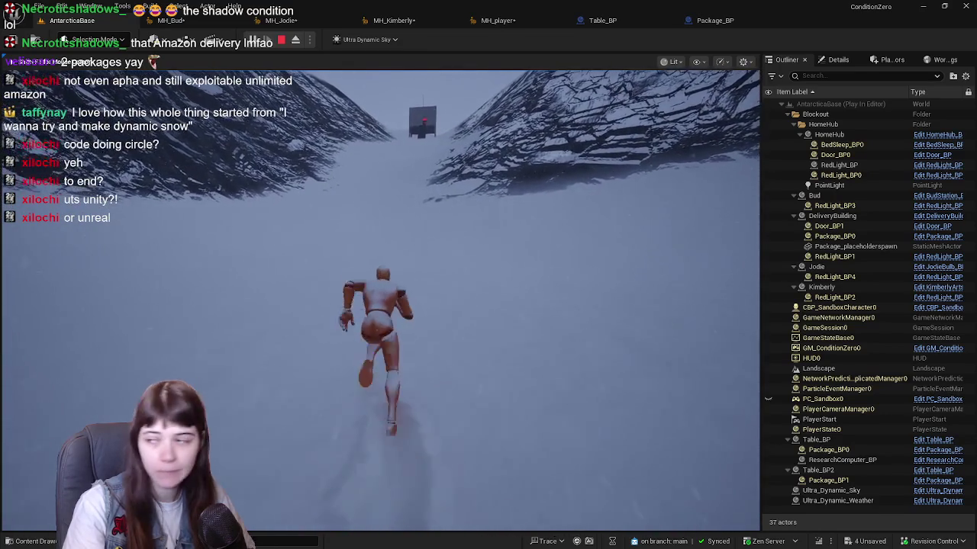
pyautogui.press('w')
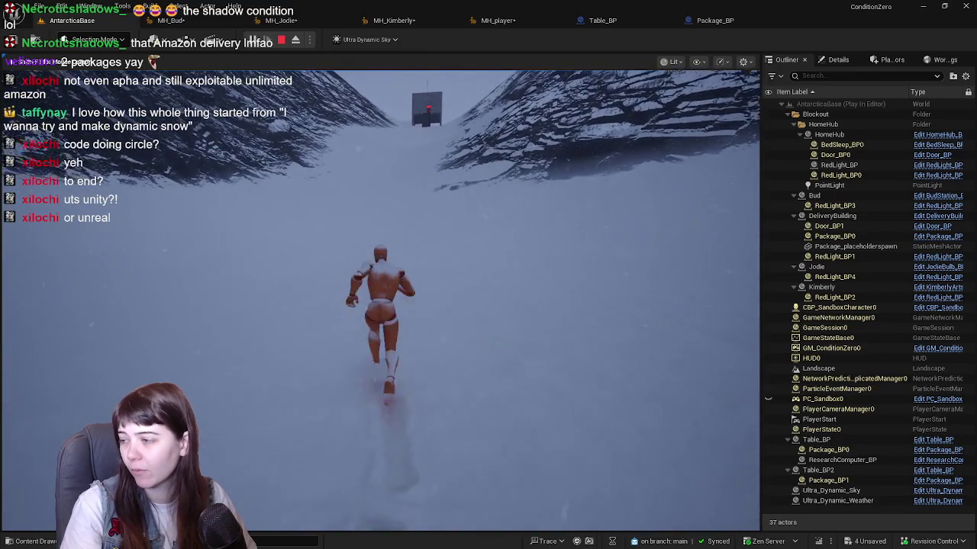
pyautogui.press('w')
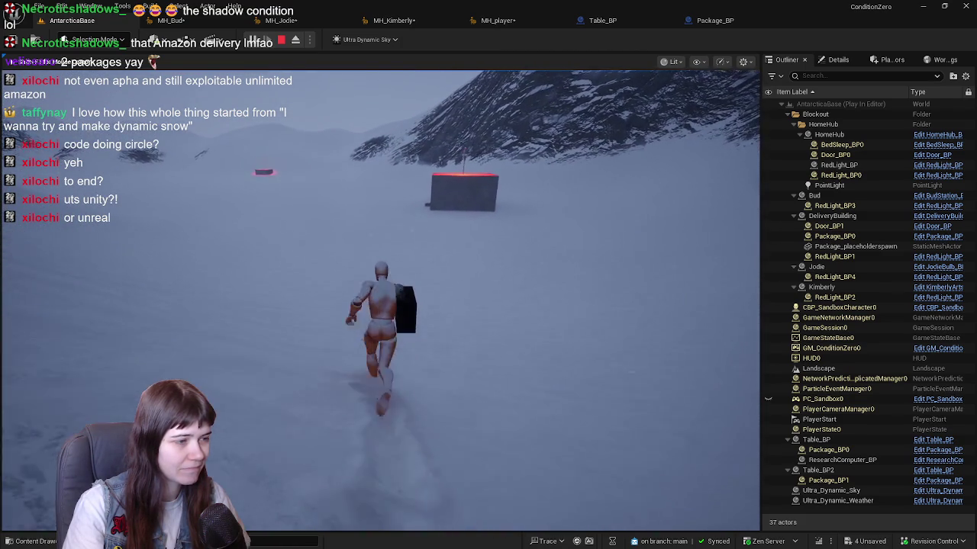
# Jump, grab the package from the table with E, and carry it out across the snow.
pyautogui.press('space')
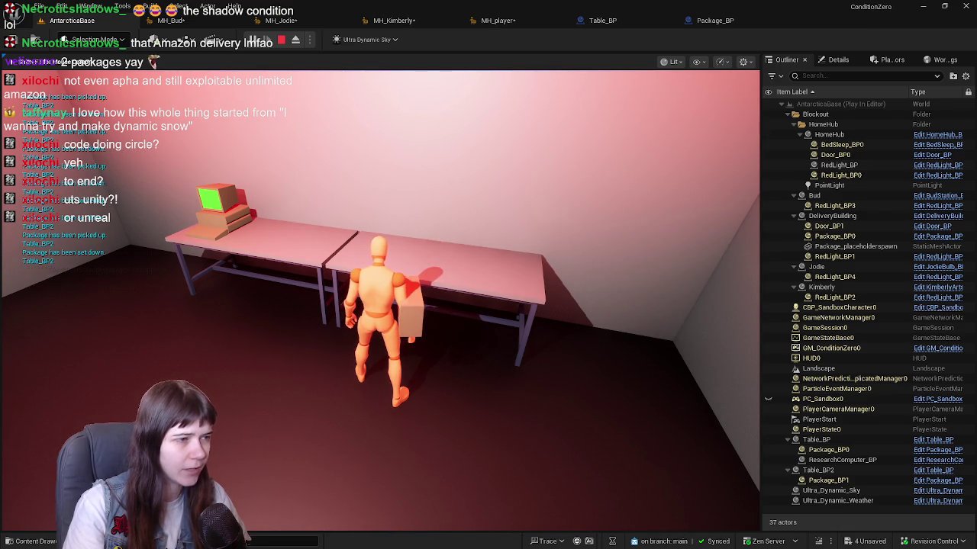
pyautogui.press('e')
pyautogui.press('w')
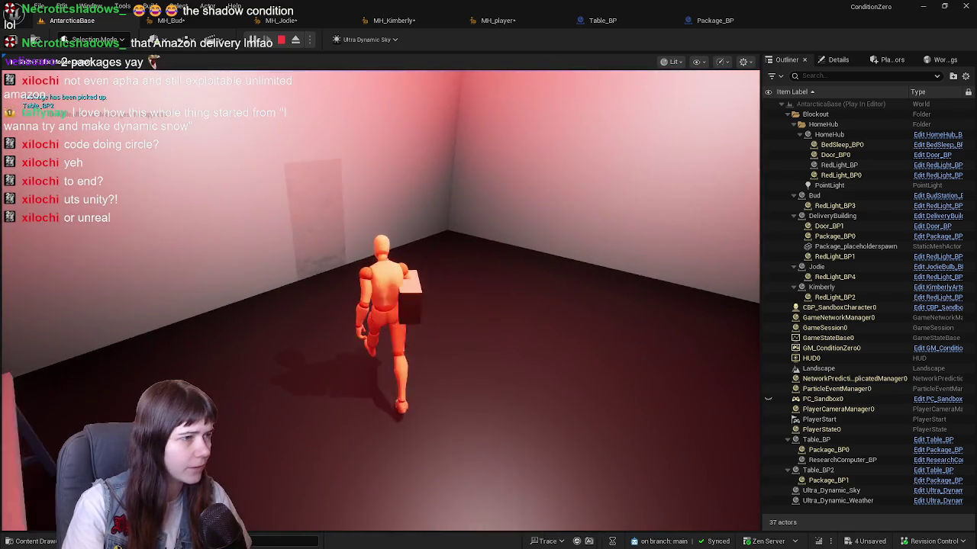
pyautogui.press('w')
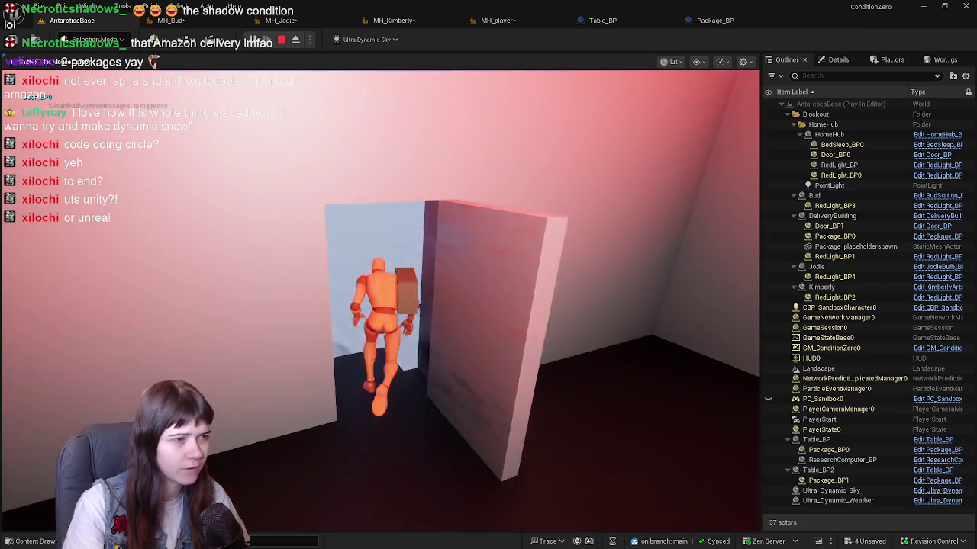
pyautogui.press('w')
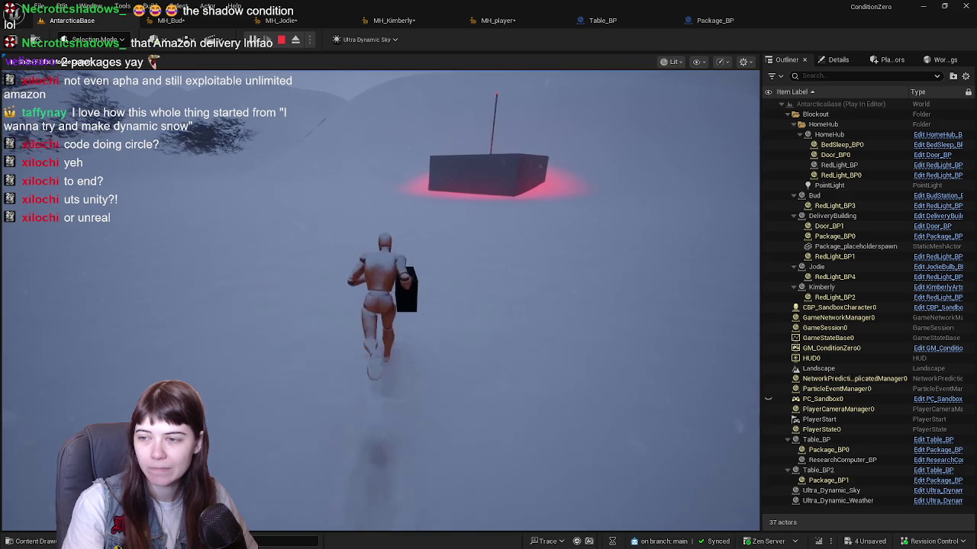
# Run the mannequin across the snowfield toward the mountains.
pyautogui.press('w')
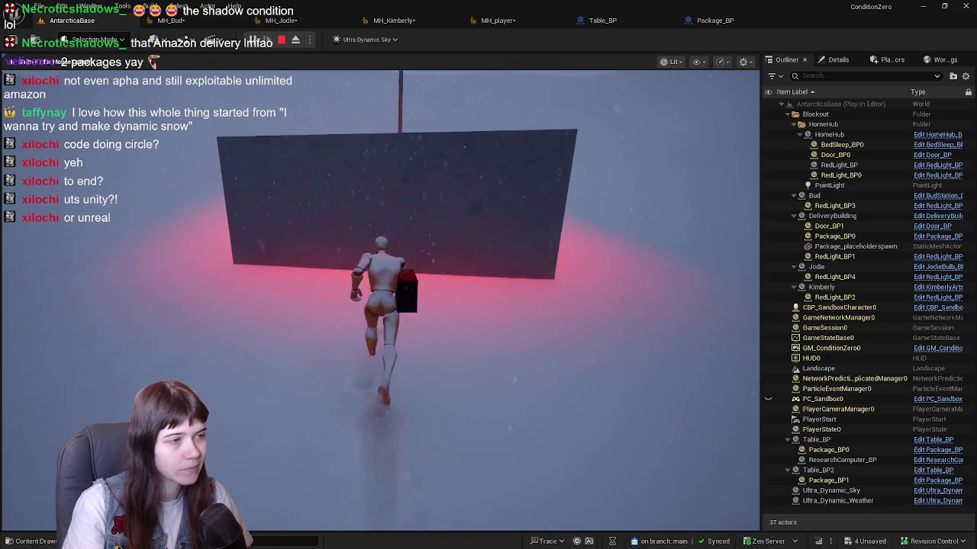
pyautogui.press('w')
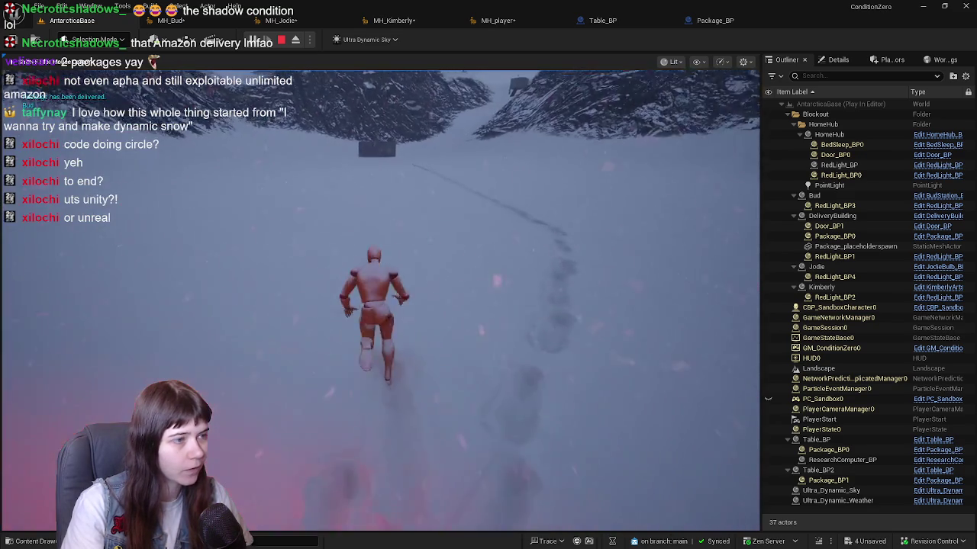
pyautogui.press('w')
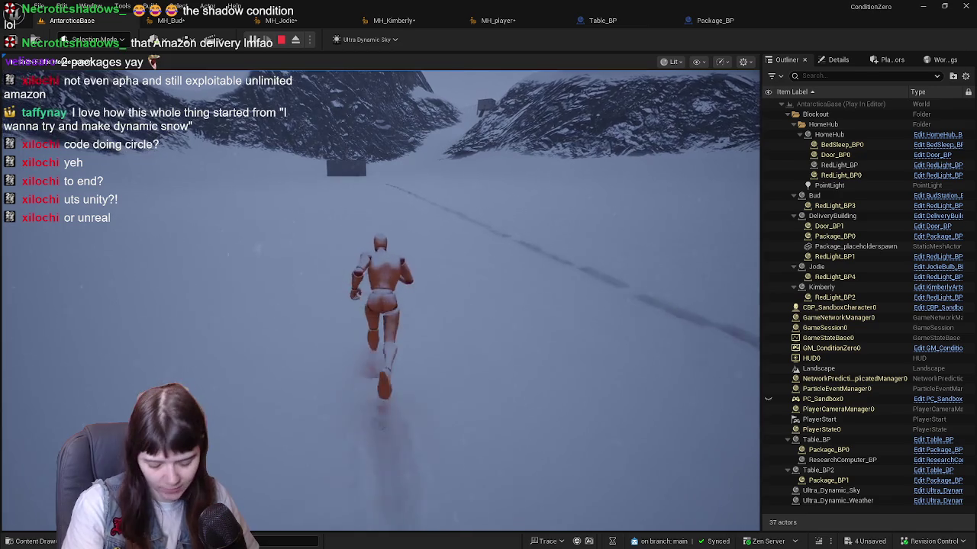
pyautogui.press('w')
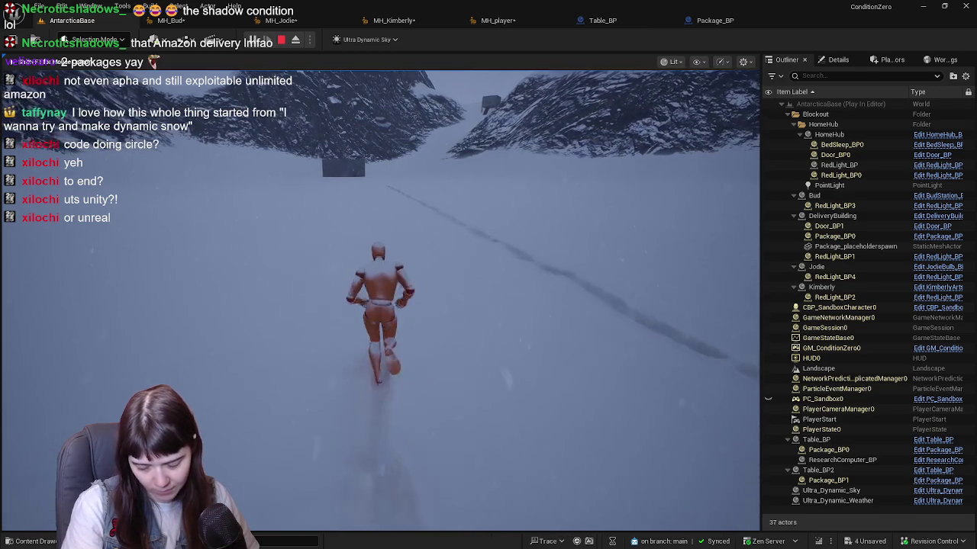
pyautogui.press('w')
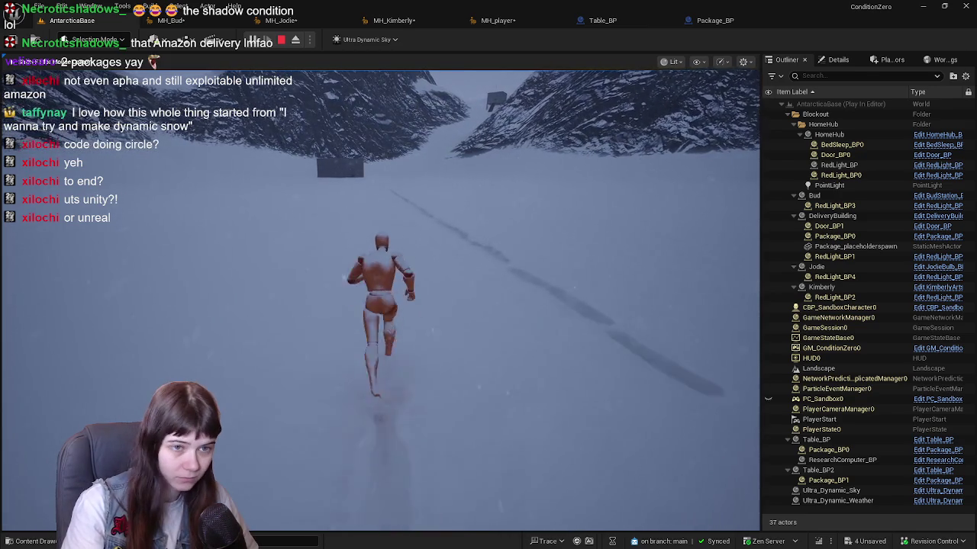
pyautogui.press('w')
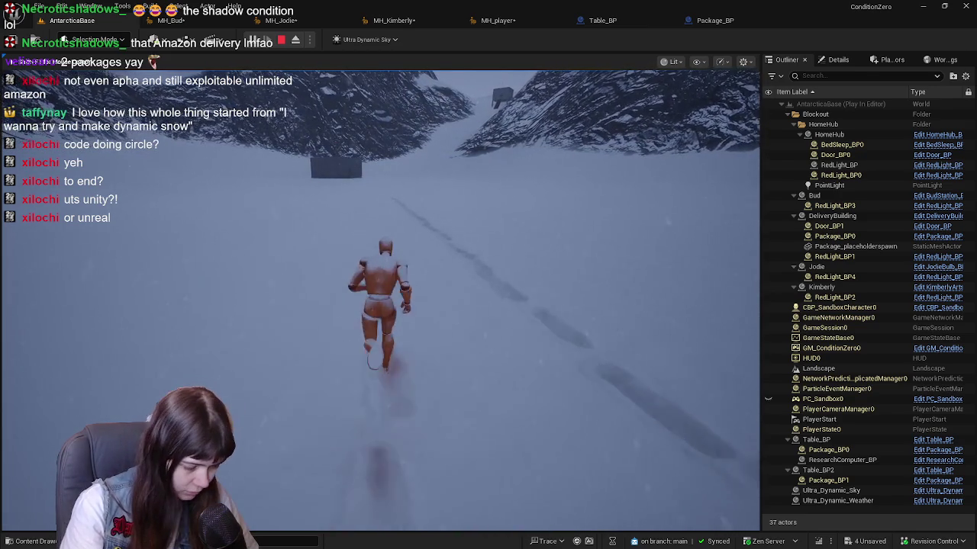
pyautogui.press('w')
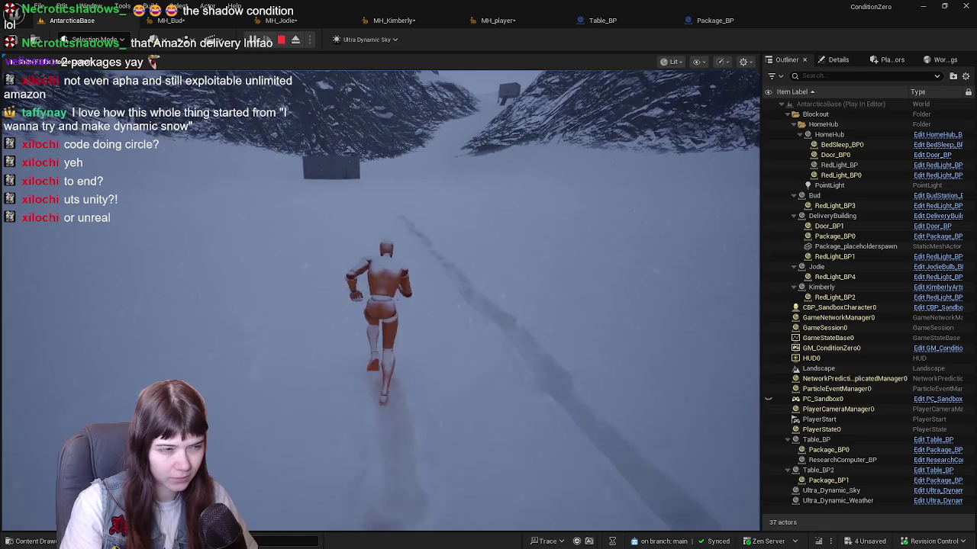
pyautogui.press('w')
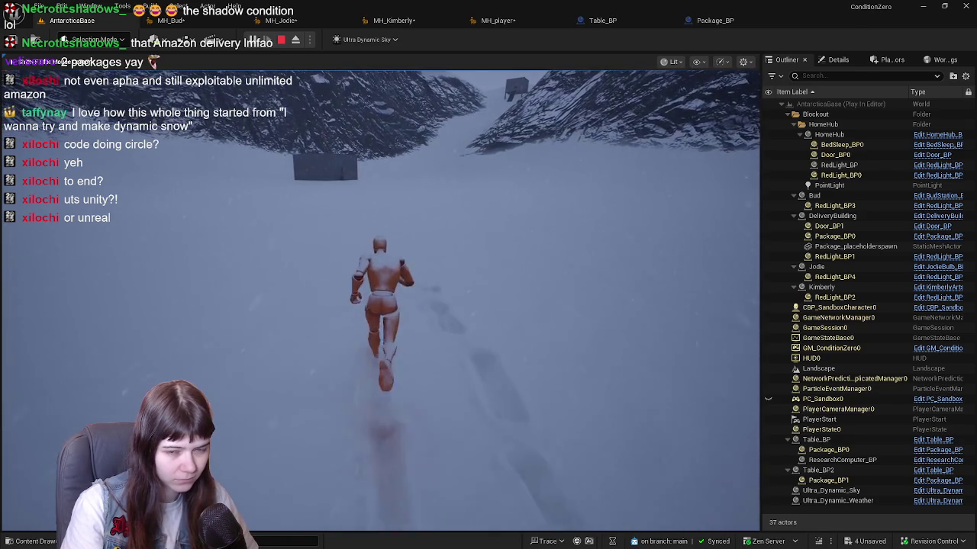
pyautogui.press('w')
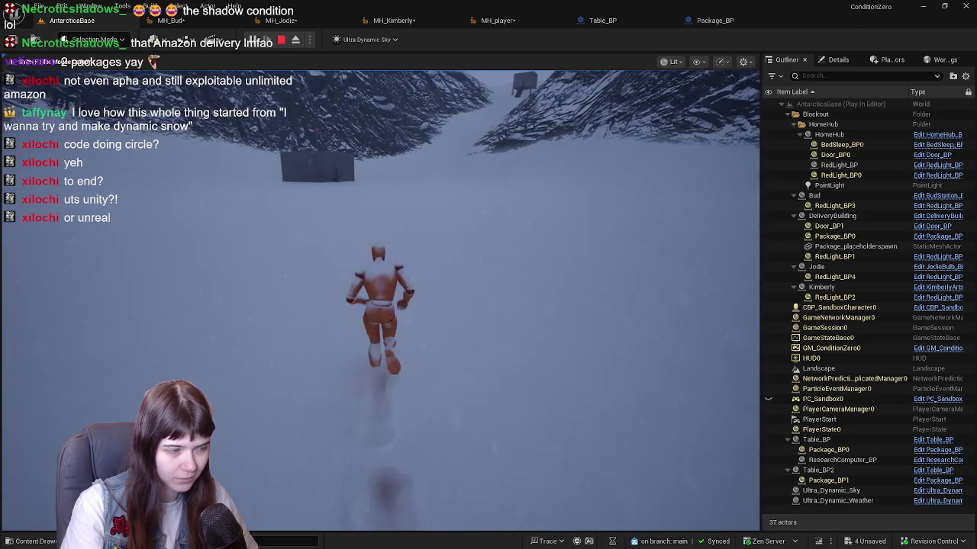
pyautogui.press('w')
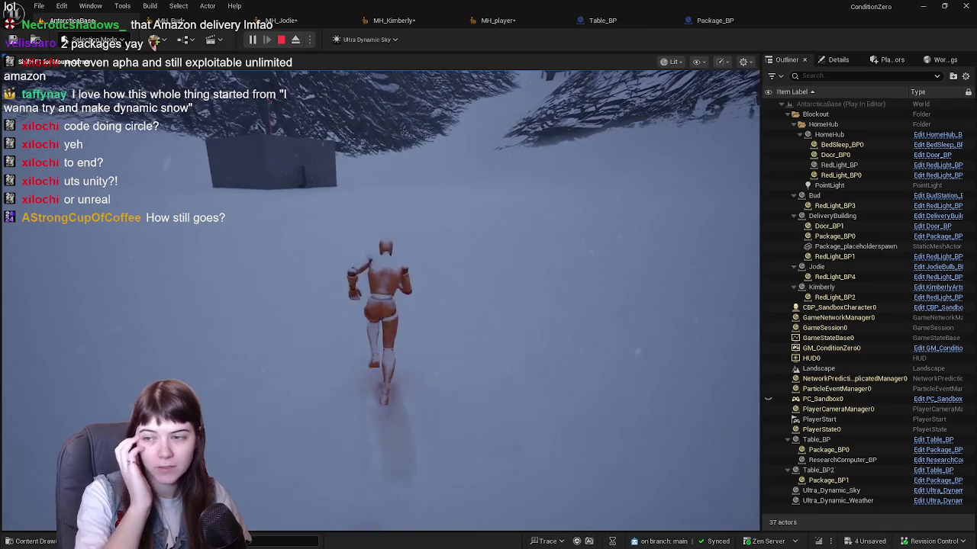
# Head to the grey building and walk through its doorway into the red-lit room.
pyautogui.press('w')
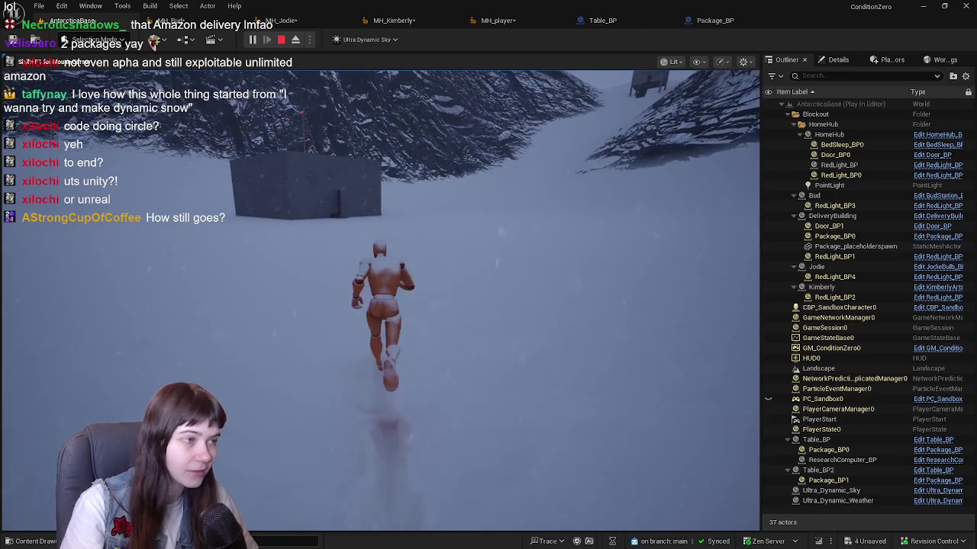
pyautogui.press('w')
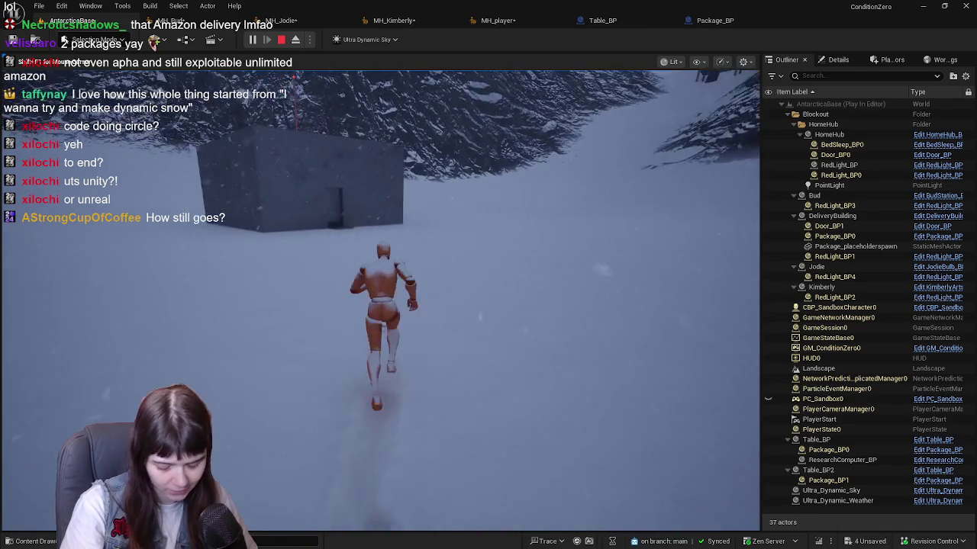
pyautogui.press('w')
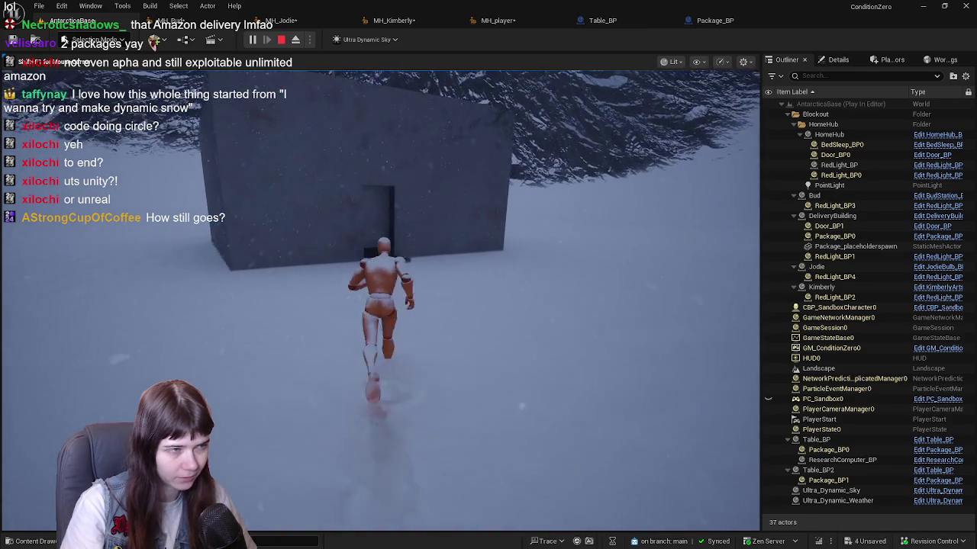
pyautogui.press('w')
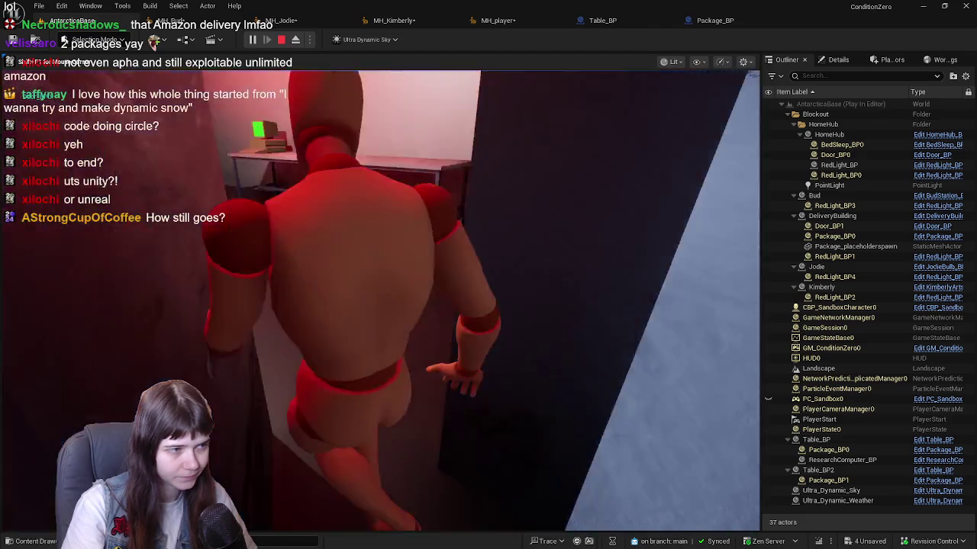
pyautogui.press('w')
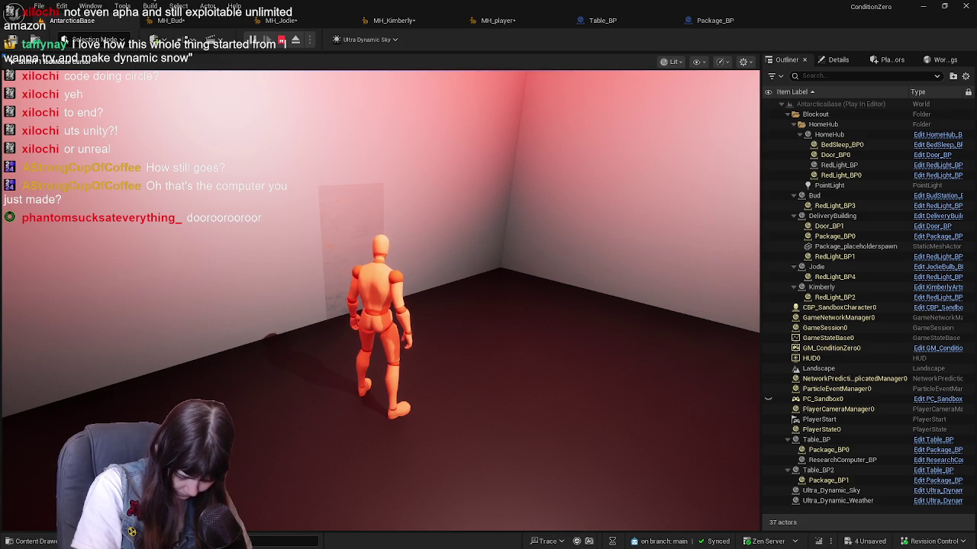
# Pick up the package at the tables, back away, set it down to deliver it, then stop playing.
pyautogui.press('w')
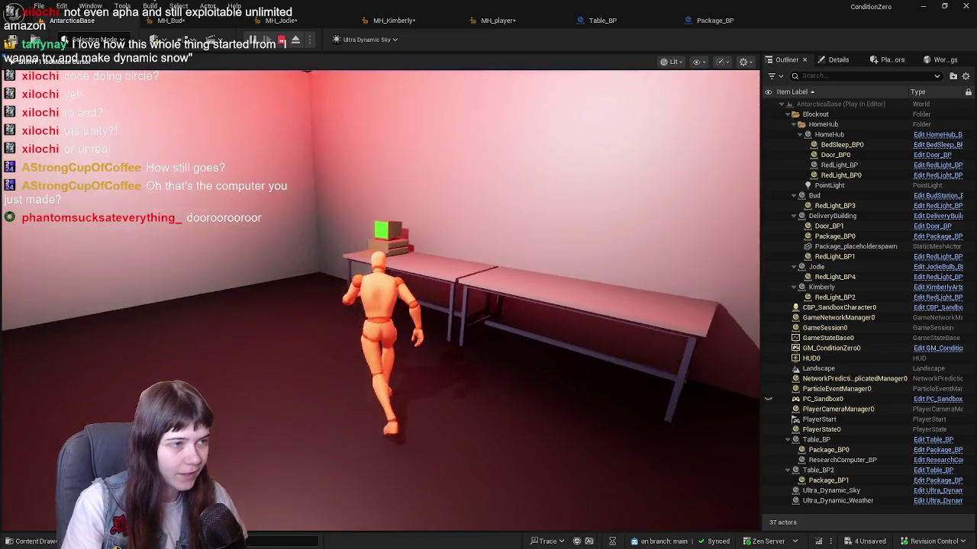
pyautogui.press('e')
pyautogui.press('s')
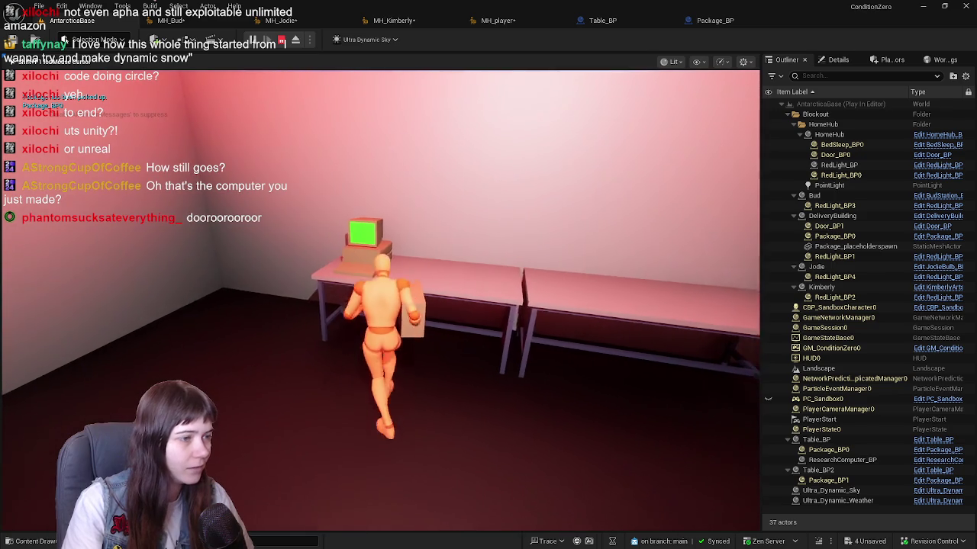
pyautogui.press('s')
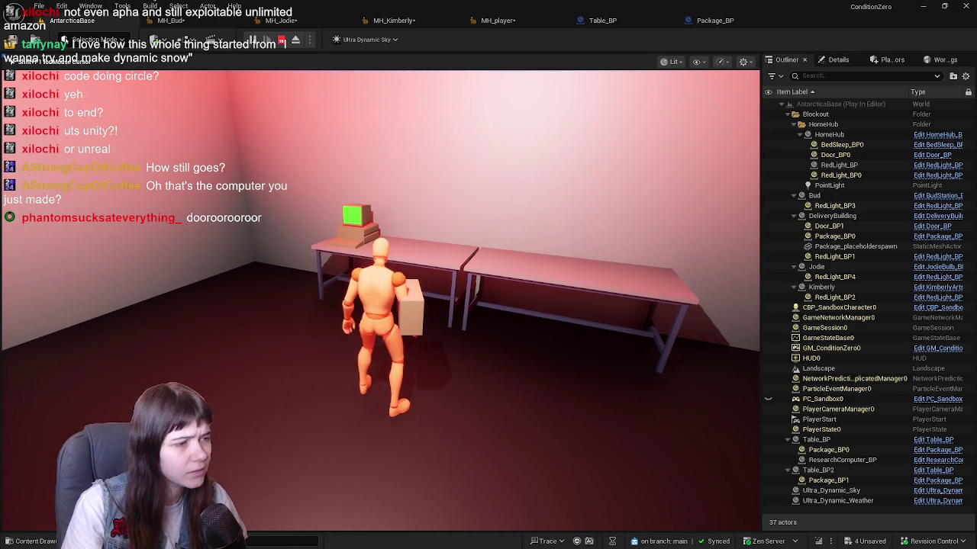
pyautogui.press('w')
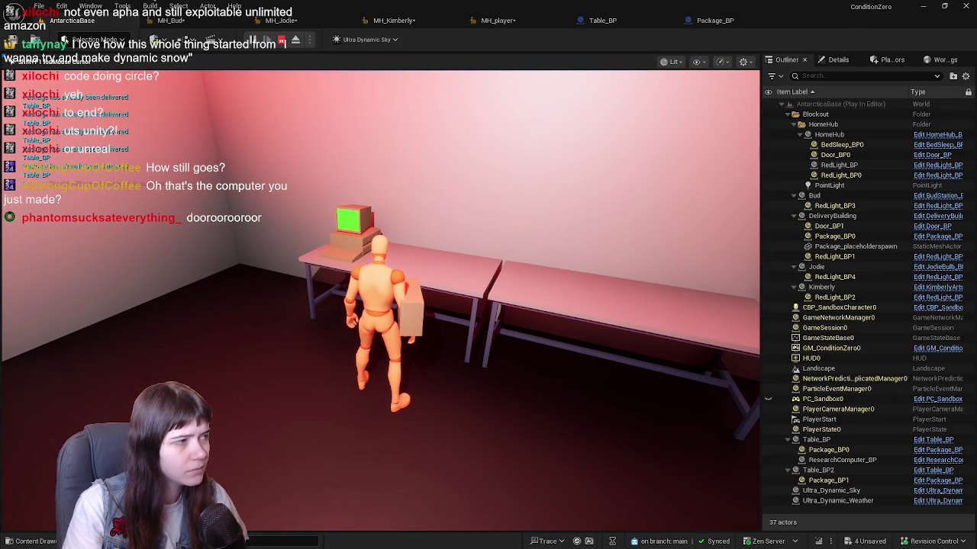
pyautogui.press('Escape')
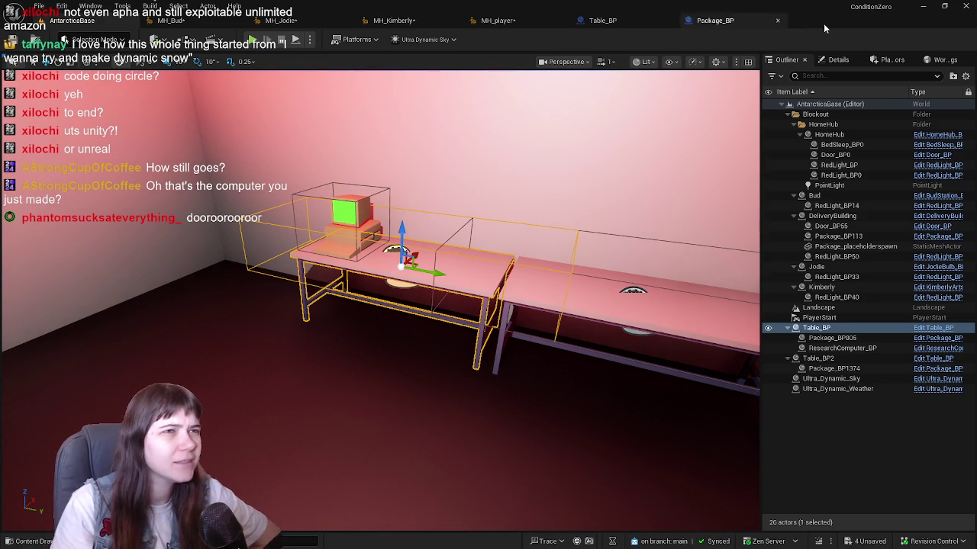
# In the Table_BP event graph, toggle a breakpoint on the Package Delivered Branch node.
pyautogui.click(715, 20)
pyautogui.click(602, 20)
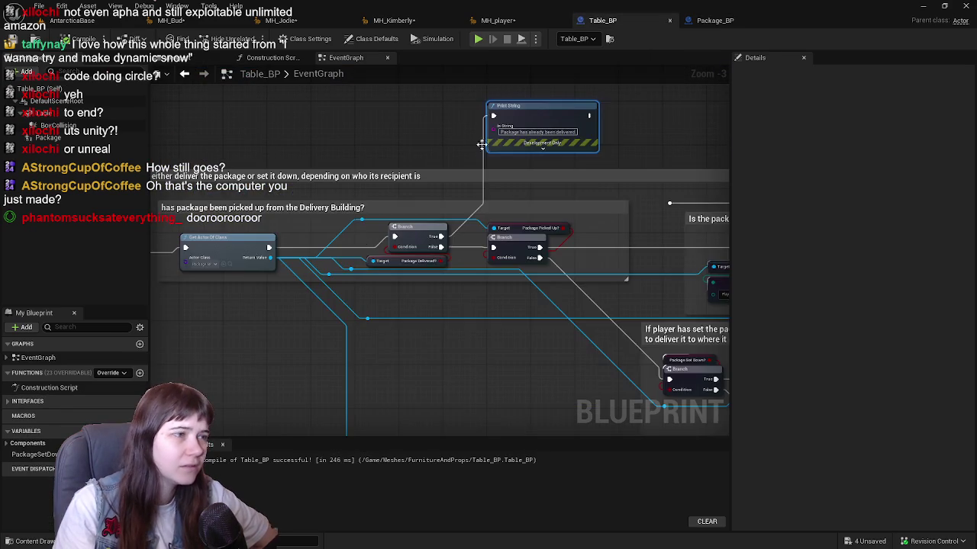
pyautogui.moveTo(447, 221); pyautogui.dragTo(430, 223)
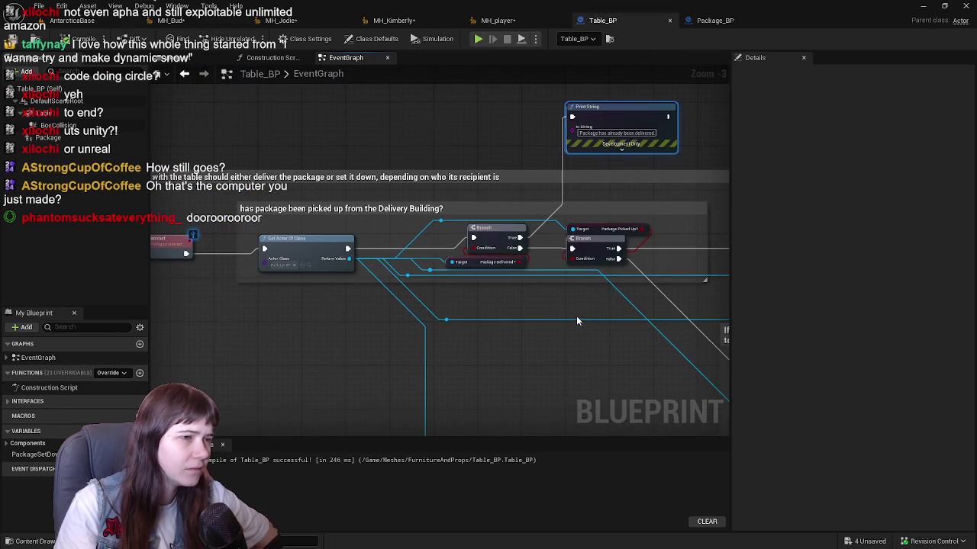
pyautogui.moveTo(577, 311); pyautogui.dragTo(493, 309)
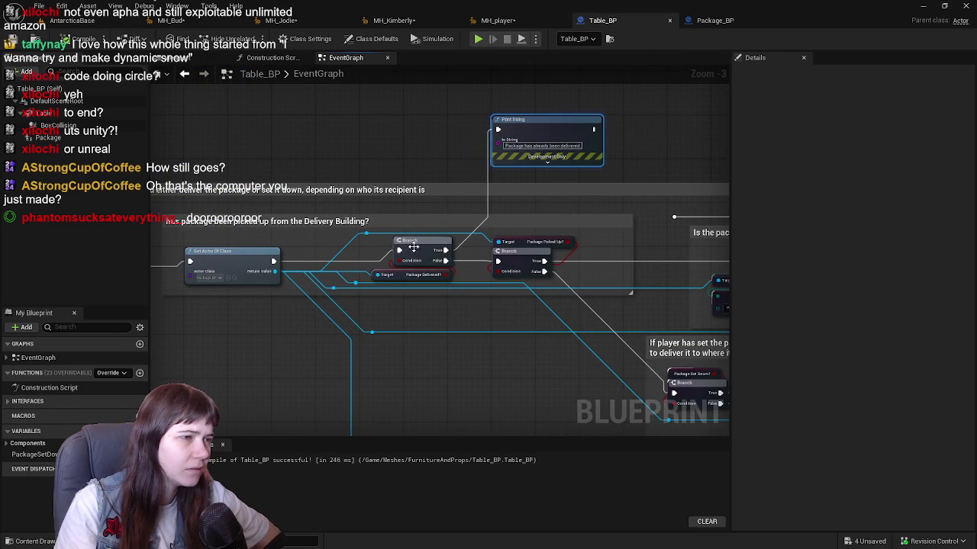
pyautogui.rightClick(415, 249)
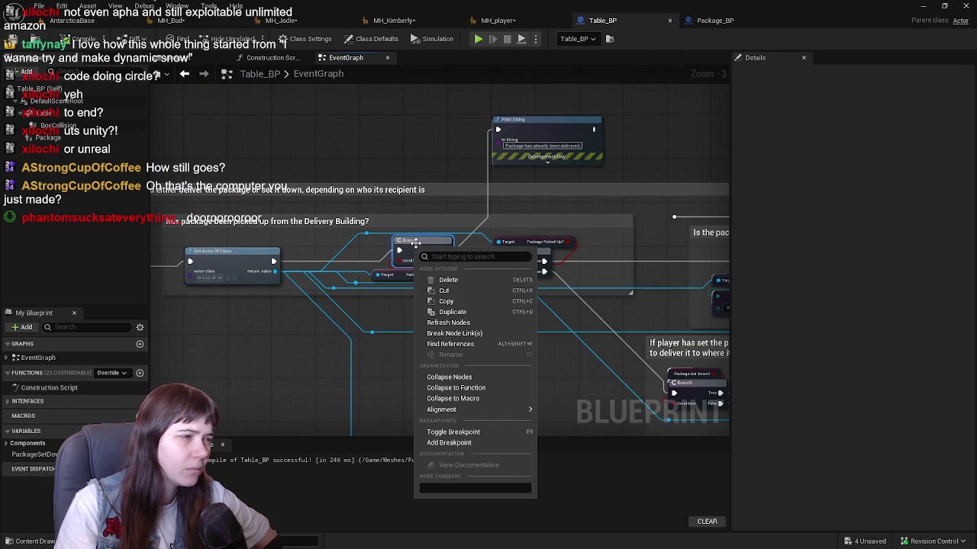
pyautogui.click(414, 244)
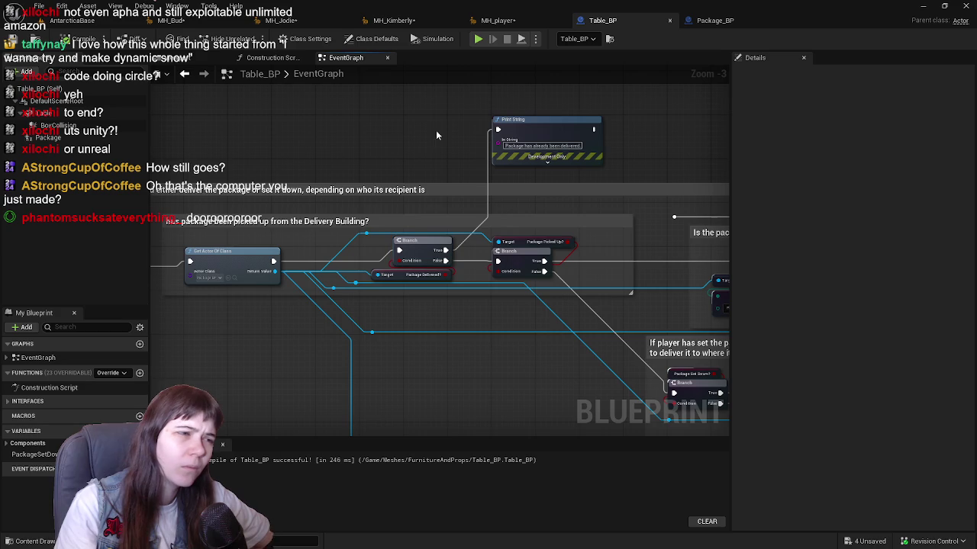
pyautogui.rightClick(426, 256)
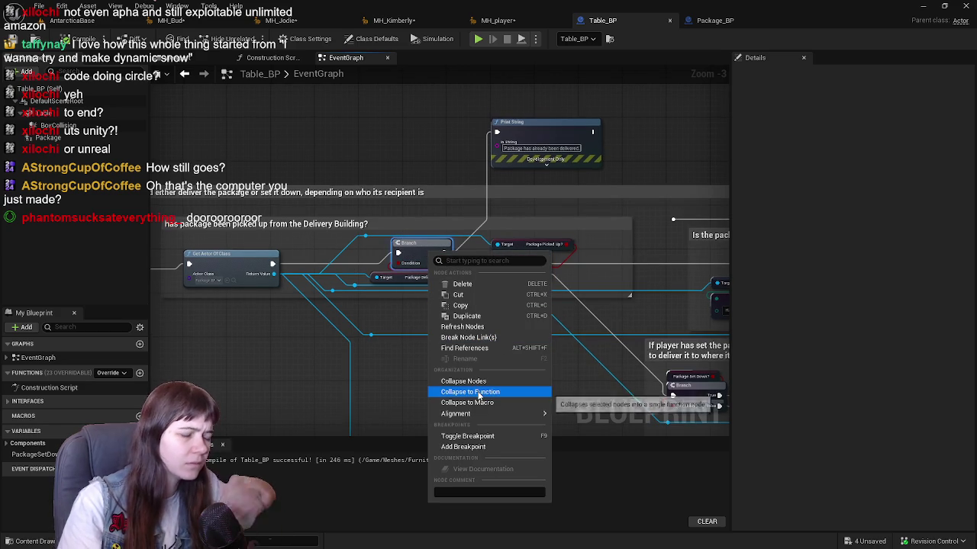
pyautogui.click(466, 436)
# Look over the package recipient and set-down logic, then go back to AntarcticaBase.
pyautogui.moveTo(478, 345)
pyautogui.mouseDown()
pyautogui.moveTo(480, 316)
pyautogui.moveTo(538, 290)
pyautogui.moveTo(441, 314)
pyautogui.mouseUp()
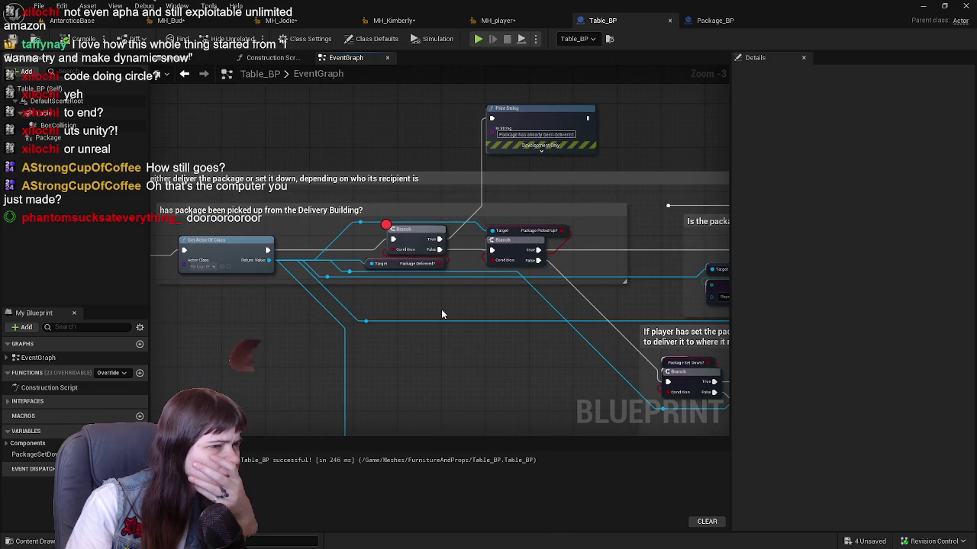
pyautogui.moveTo(501, 346)
pyautogui.mouseDown()
pyautogui.moveTo(424, 321)
pyautogui.moveTo(352, 280)
pyautogui.moveTo(194, 262)
pyautogui.moveTo(119, 300)
pyautogui.moveTo(107, 326)
pyautogui.mouseUp()
pyautogui.moveTo(351, 307)
pyautogui.mouseDown()
pyautogui.moveTo(339, 307)
pyautogui.moveTo(515, 317)
pyautogui.moveTo(498, 385)
pyautogui.moveTo(540, 284)
pyautogui.moveTo(561, 286)
pyautogui.moveTo(471, 295)
pyautogui.moveTo(578, 312)
pyautogui.mouseUp()
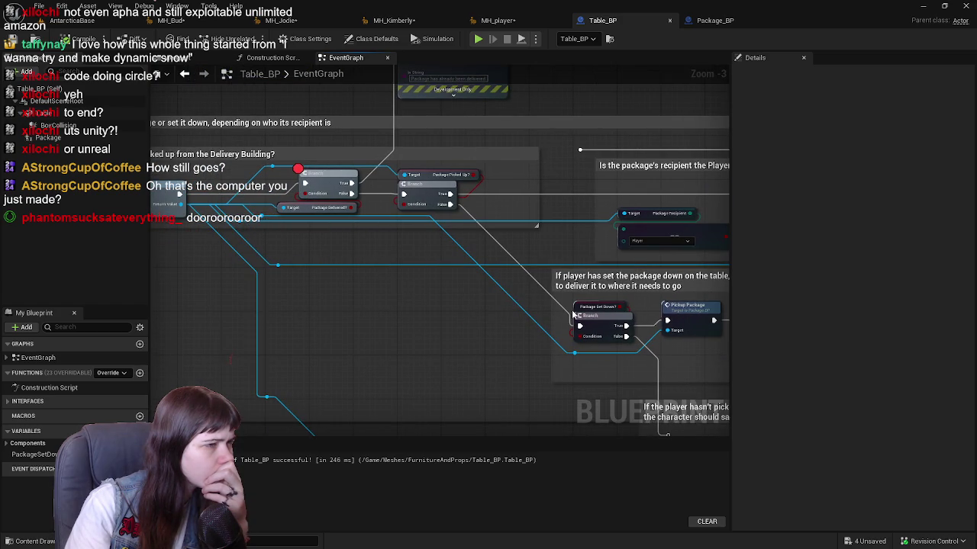
pyautogui.moveTo(493, 296)
pyautogui.mouseDown()
pyautogui.moveTo(476, 312)
pyautogui.moveTo(330, 275)
pyautogui.mouseUp()
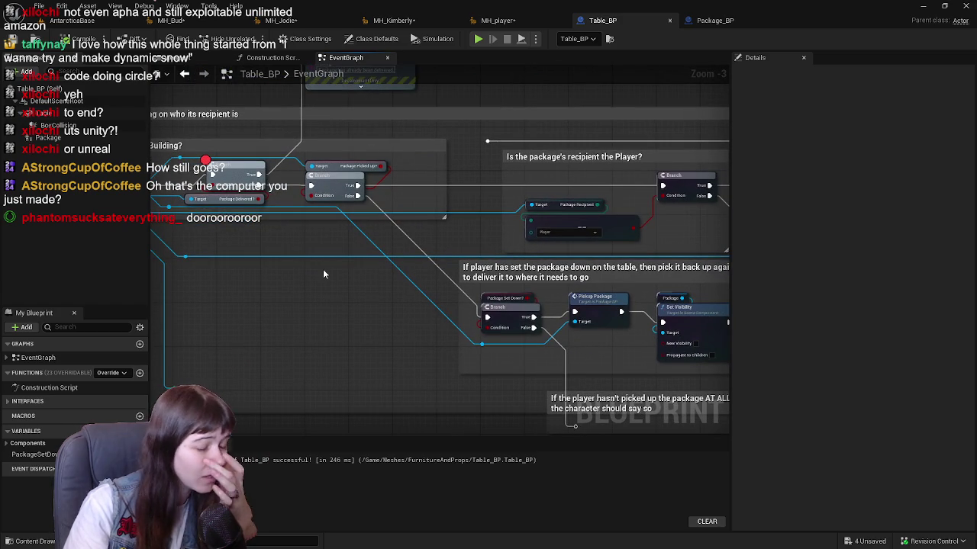
pyautogui.moveTo(425, 267)
pyautogui.mouseDown()
pyautogui.moveTo(478, 288)
pyautogui.moveTo(447, 296)
pyautogui.mouseUp()
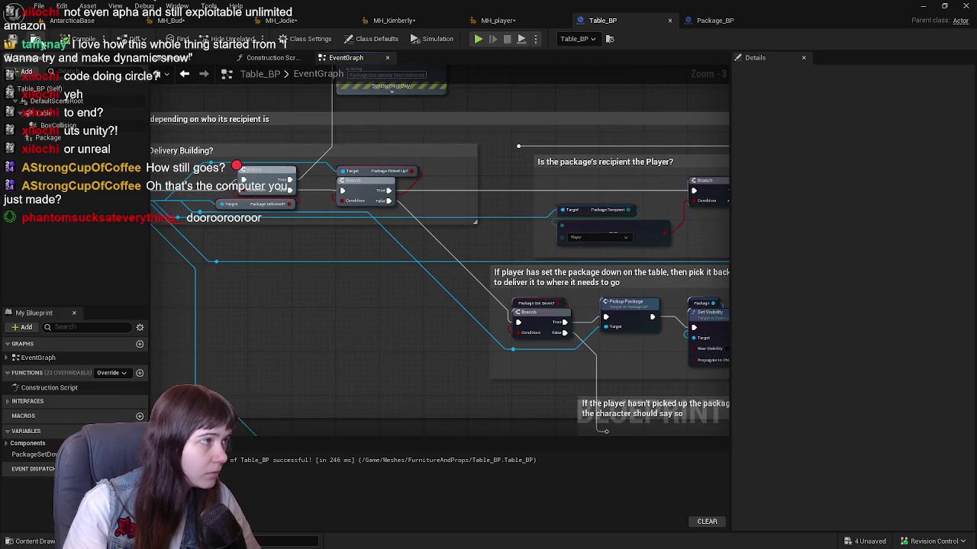
pyautogui.click(79, 29)
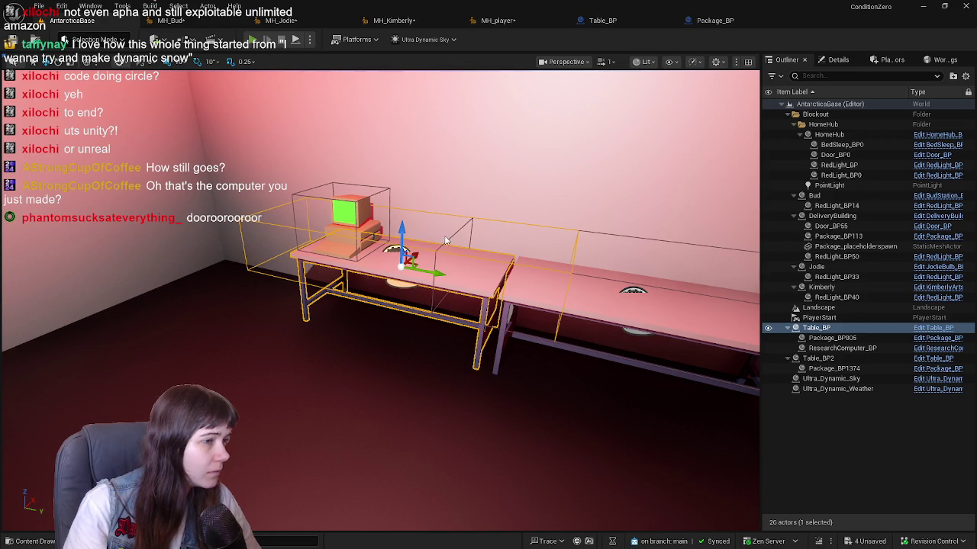
# Start a play session with Alt+P and run across the snow up the stairs into the delivery building.
pyautogui.hotkey('alt', 'p')
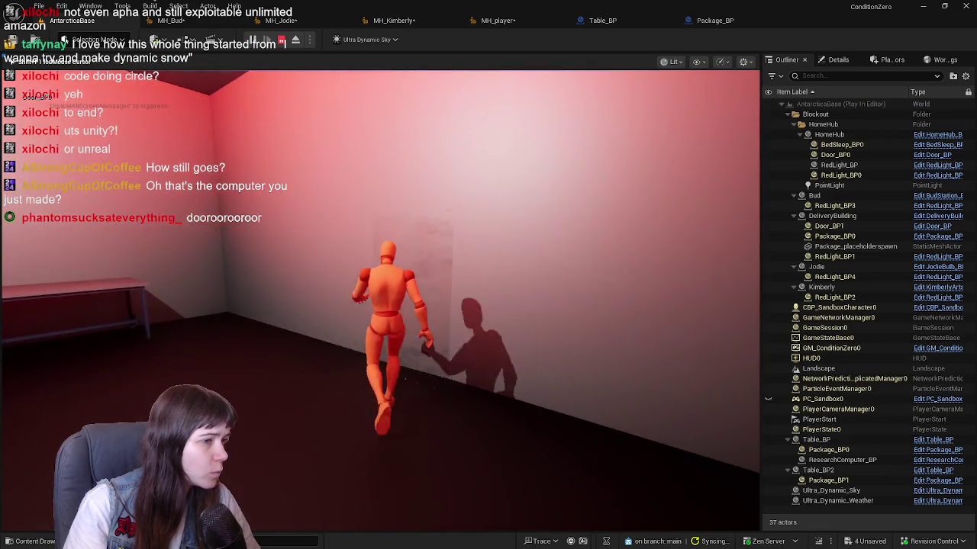
pyautogui.press('w')
pyautogui.press('w')
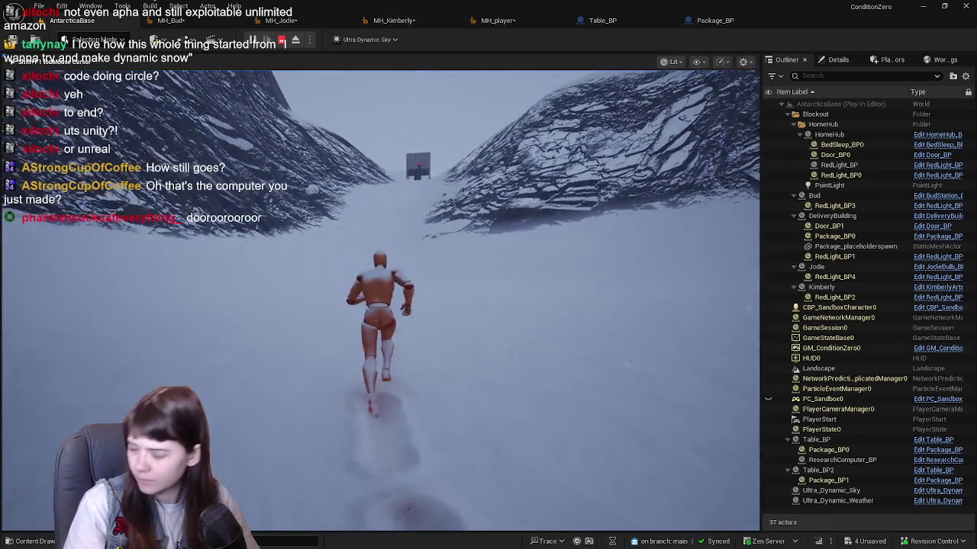
pyautogui.press('w')
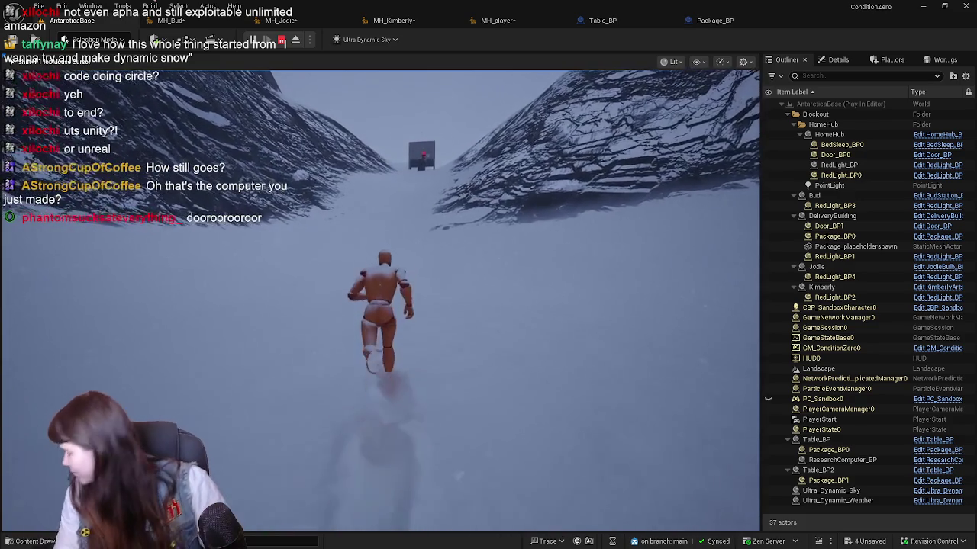
pyautogui.press('w')
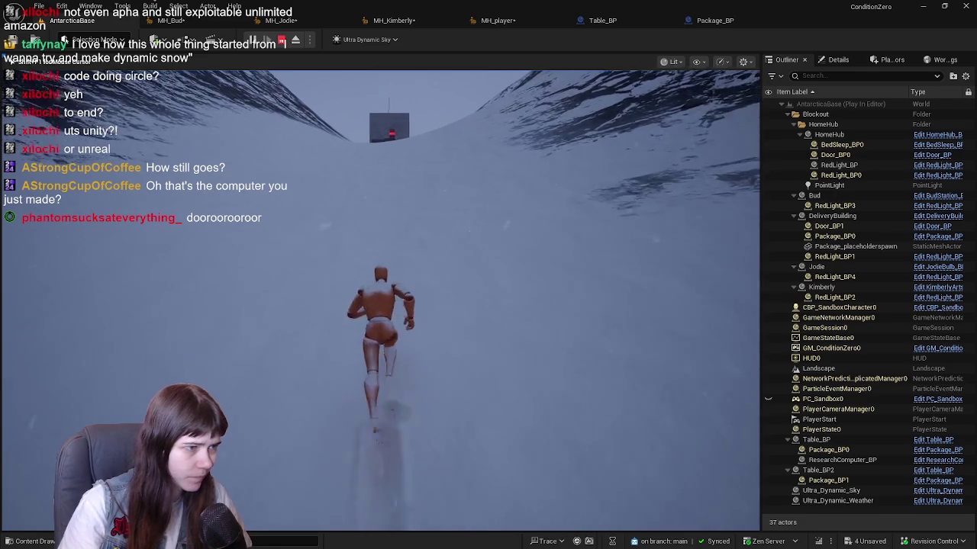
pyautogui.press('w')
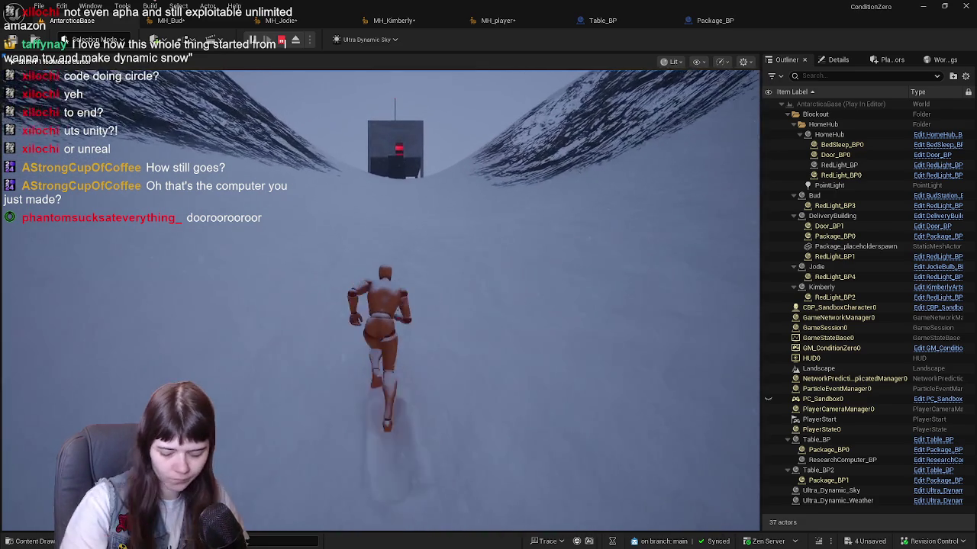
pyautogui.moveTo(380, 298)
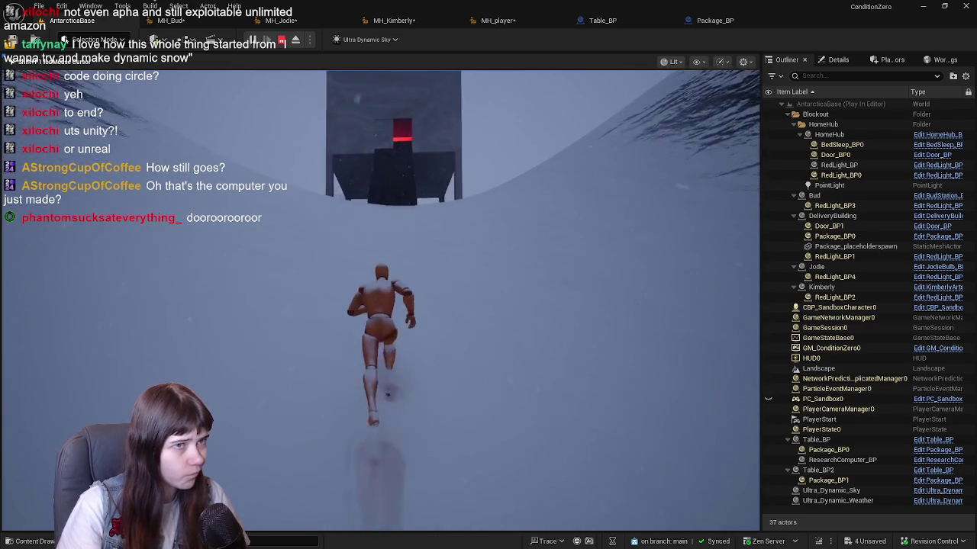
pyautogui.press('w')
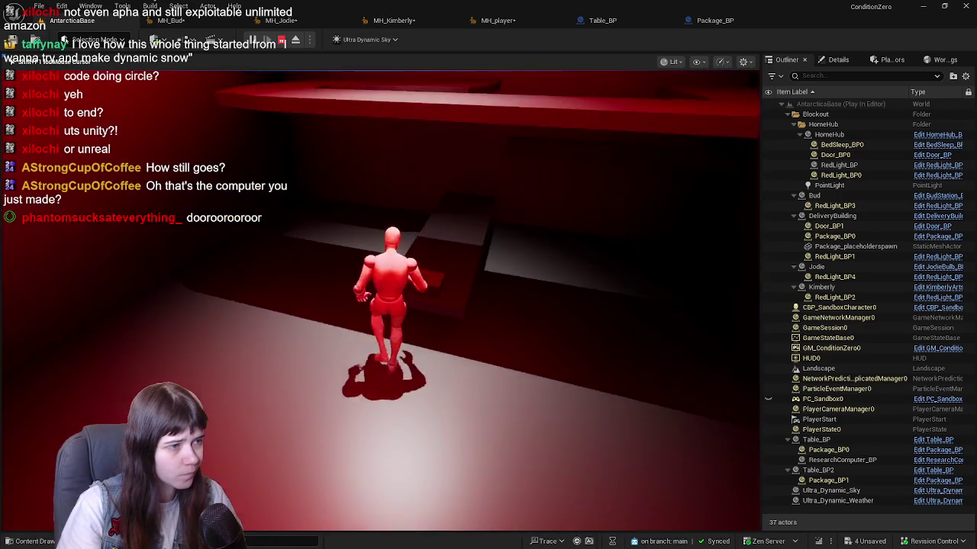
# Grab the package in the red room and carry it down the stairs across the snow toward the red-lit building.
pyautogui.press('e')
pyautogui.press('w')
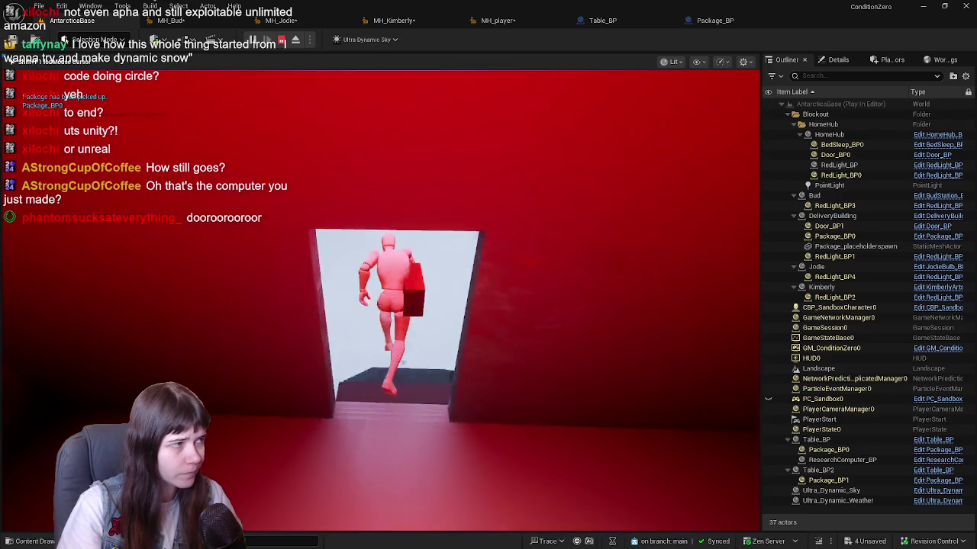
pyautogui.press('w')
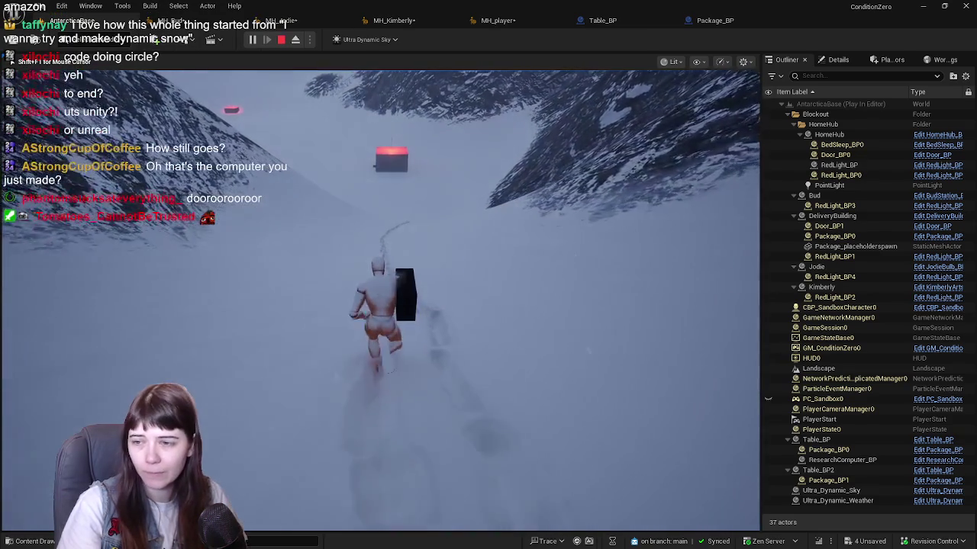
pyautogui.press('w')
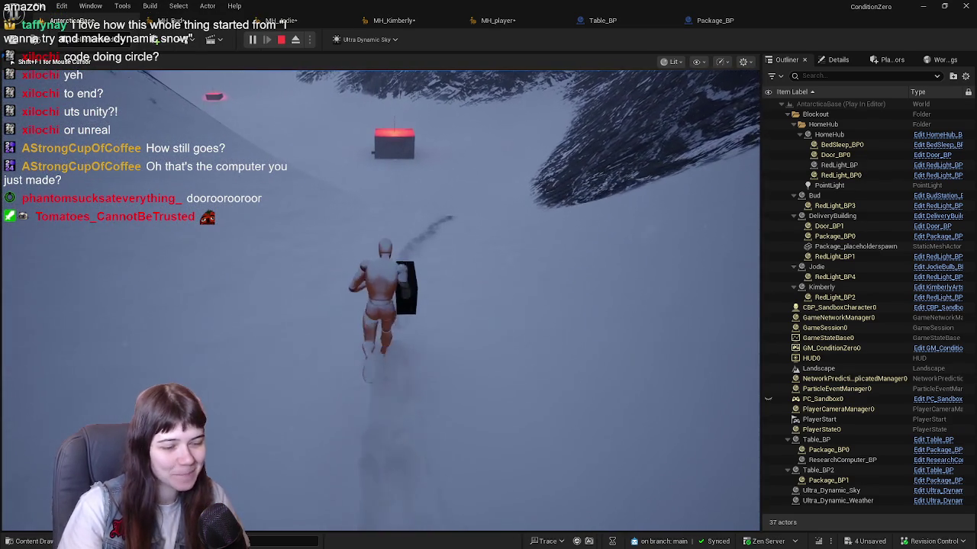
pyautogui.press('w')
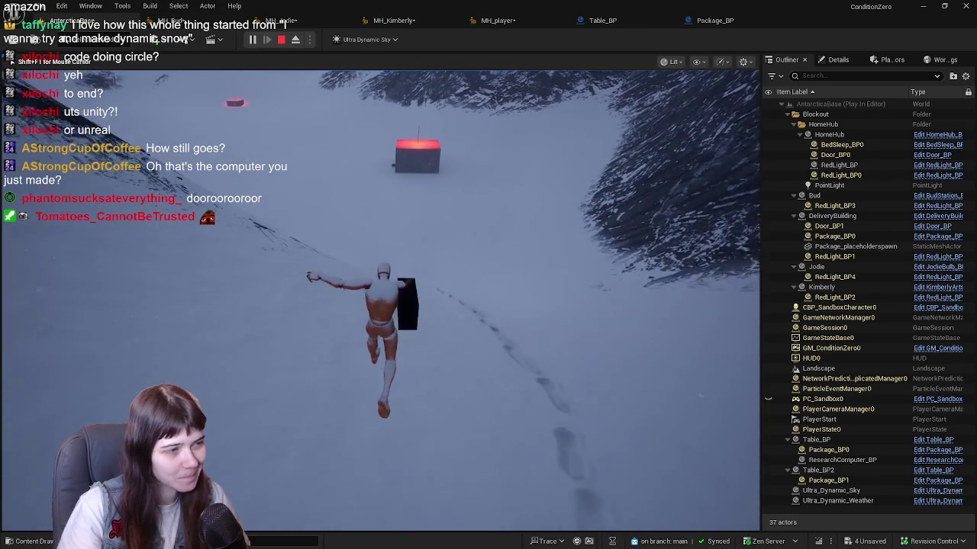
pyautogui.press('w')
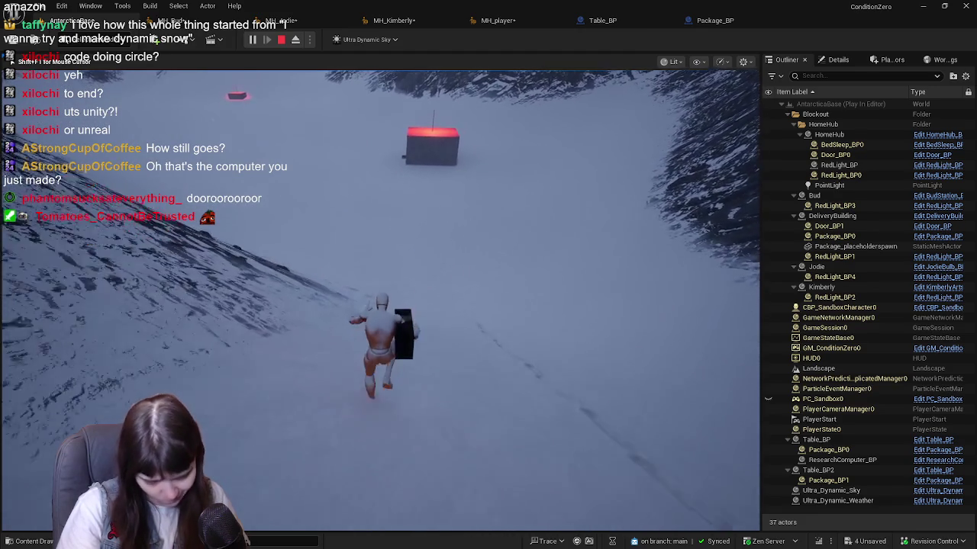
pyautogui.press('w')
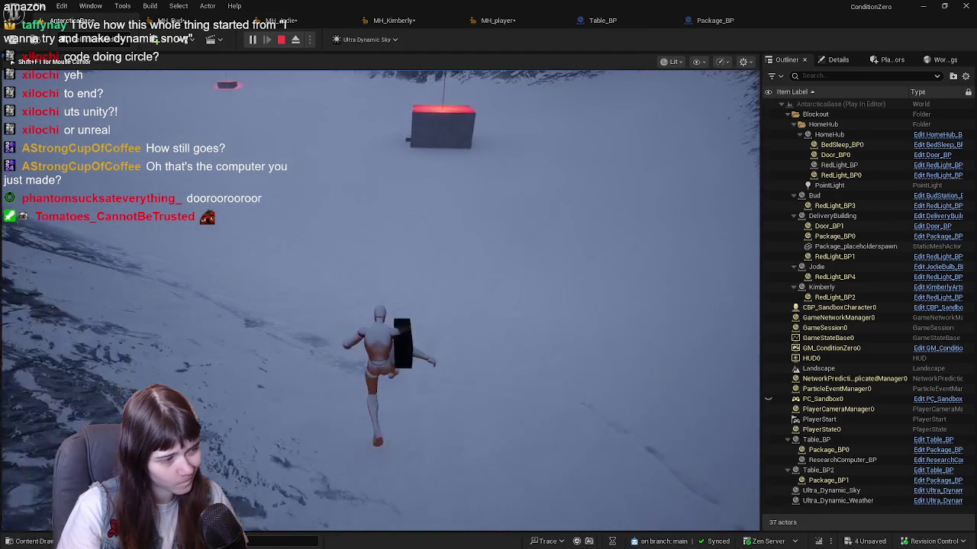
pyautogui.press('w')
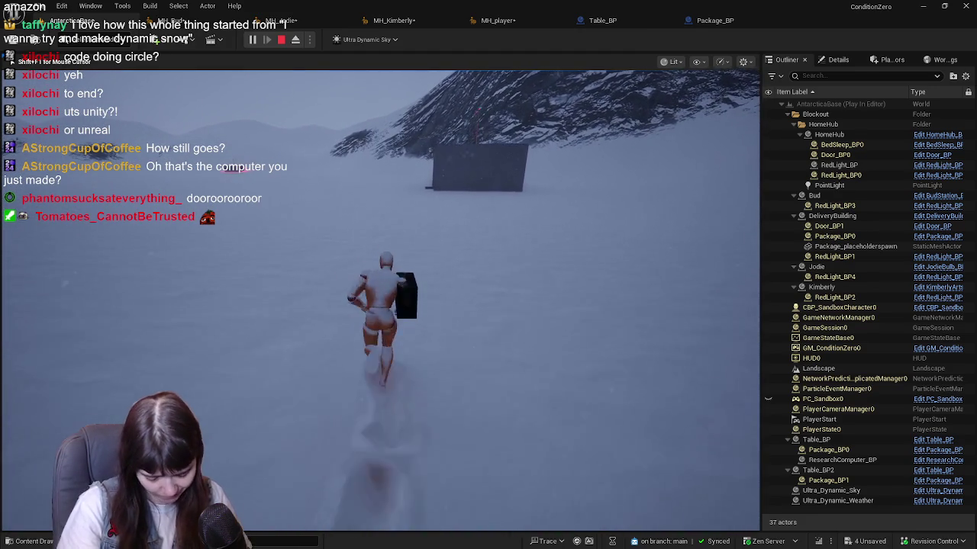
# Run into the dark building's red-lit table room and set the package down at the table.
pyautogui.press('w')
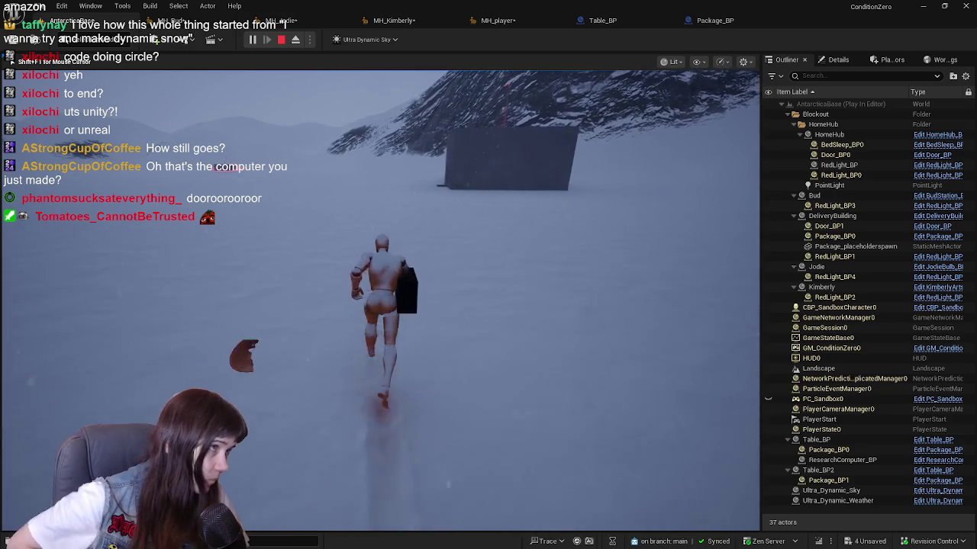
pyautogui.press('w')
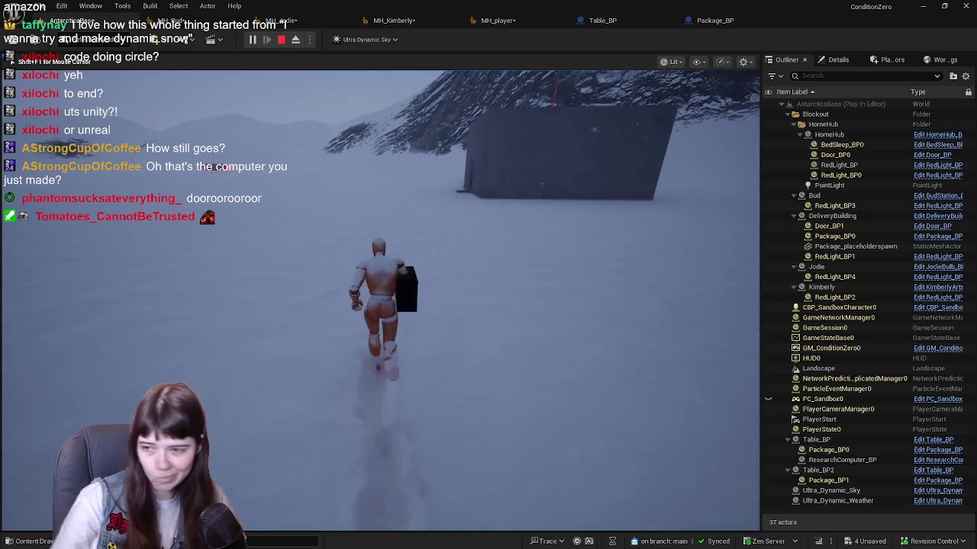
pyautogui.press('w')
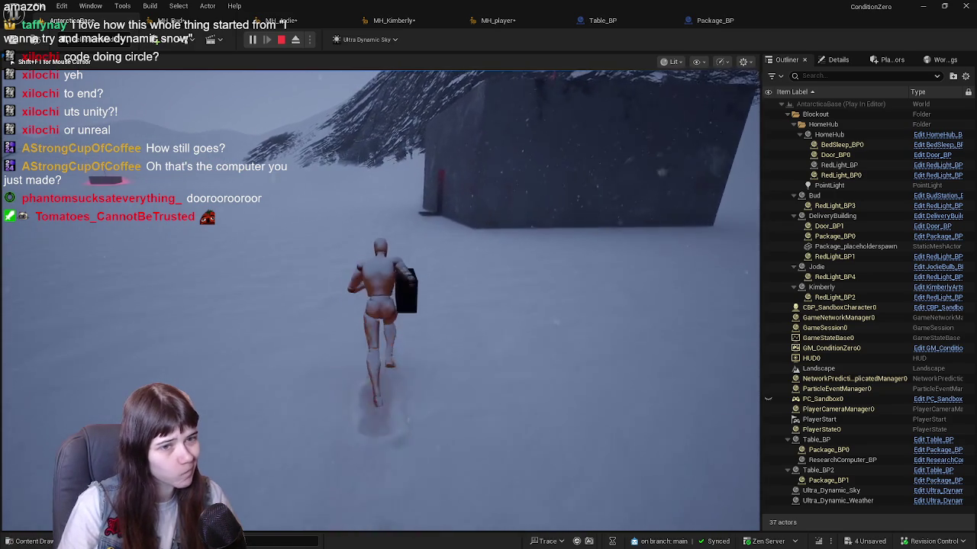
pyautogui.press('w')
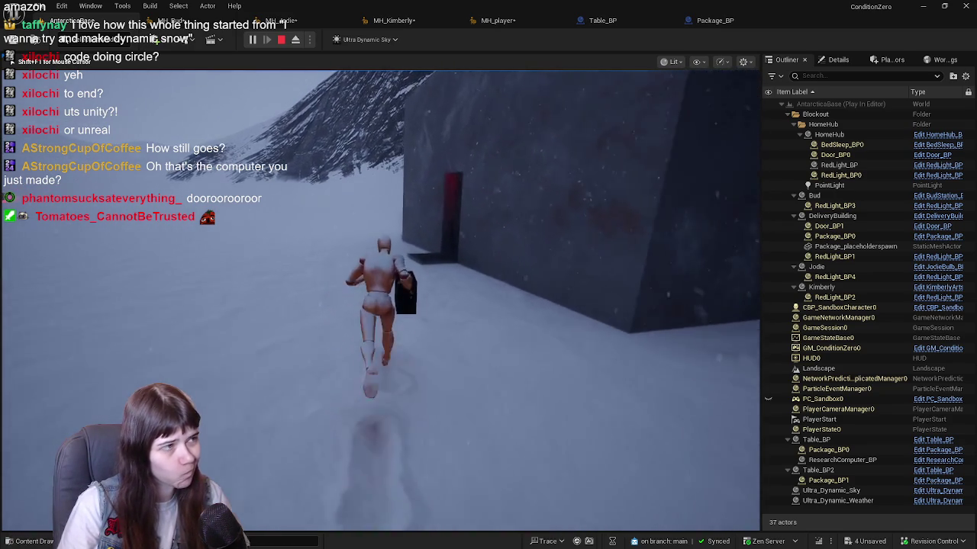
pyautogui.press('w')
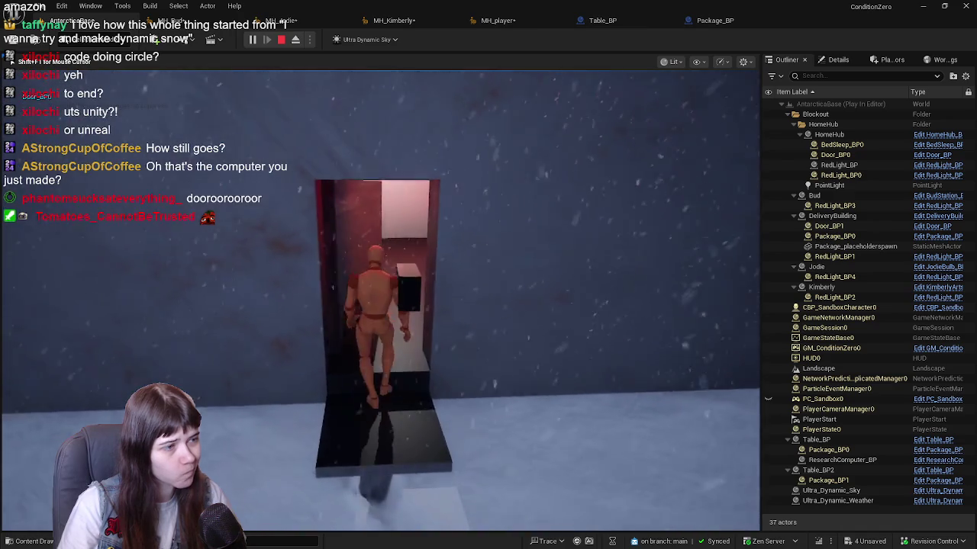
pyautogui.press('w')
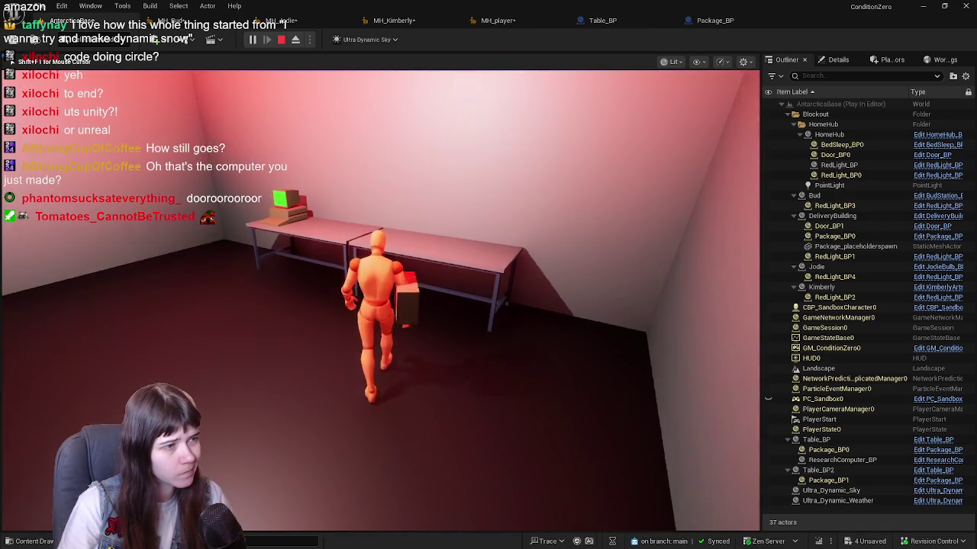
pyautogui.press('e')
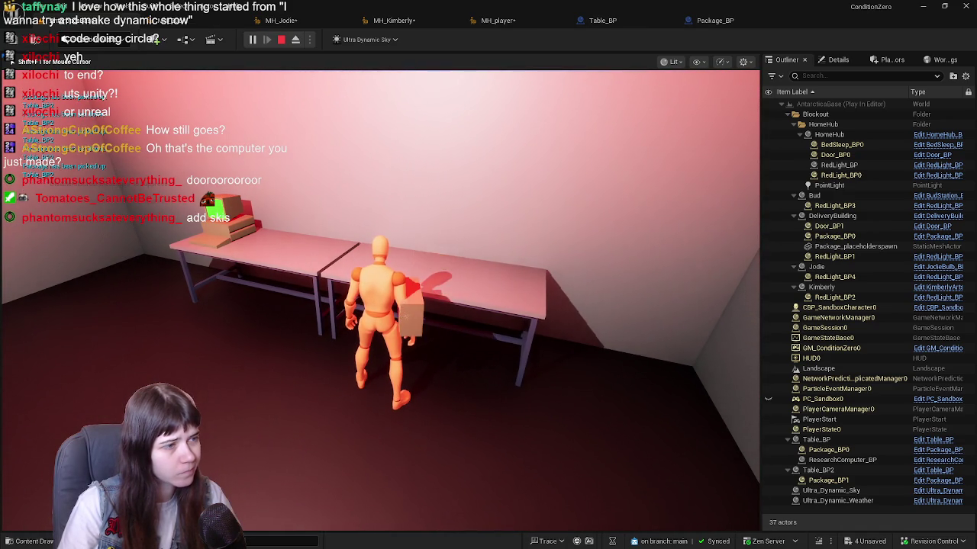
# Open the door in the far wall and walk out onto the snow with the package.
pyautogui.press('w')
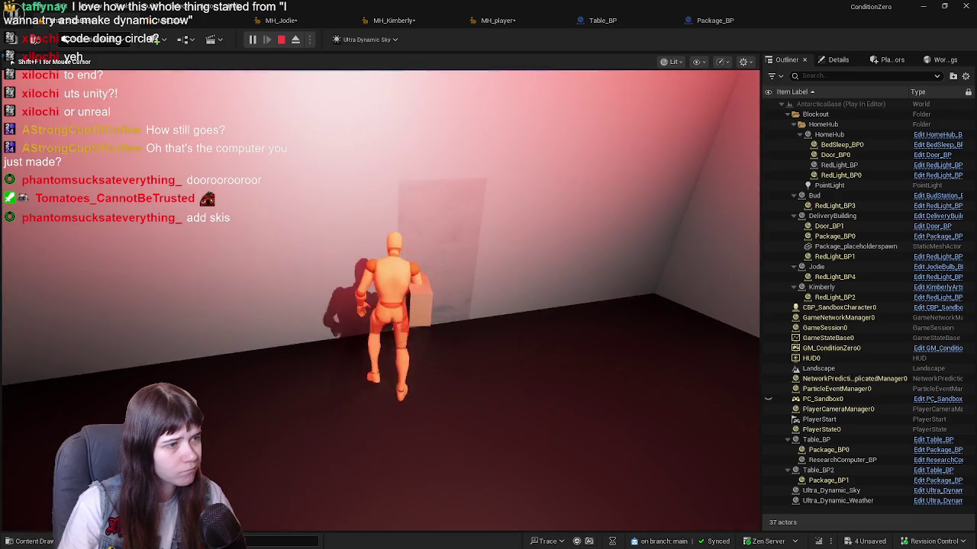
pyautogui.press('e')
pyautogui.press('w')
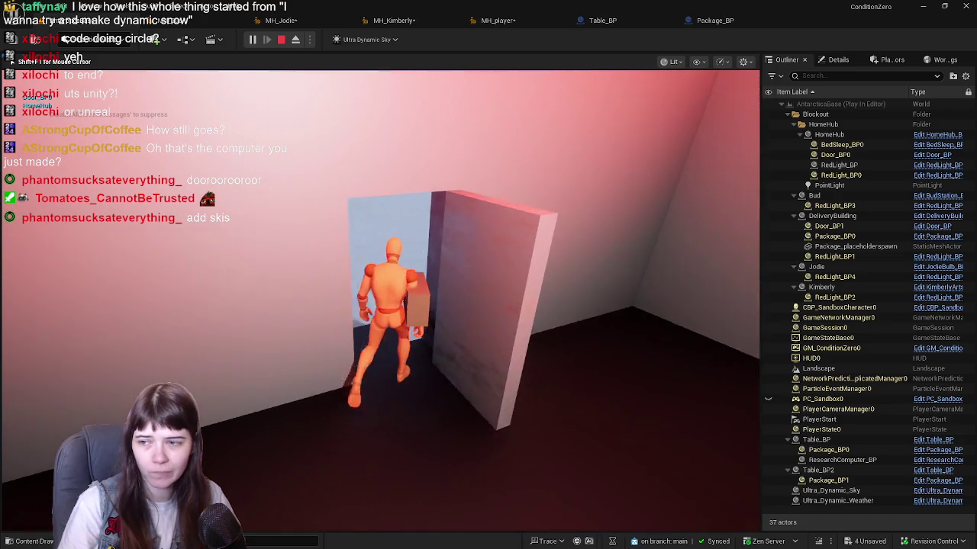
pyautogui.press('w')
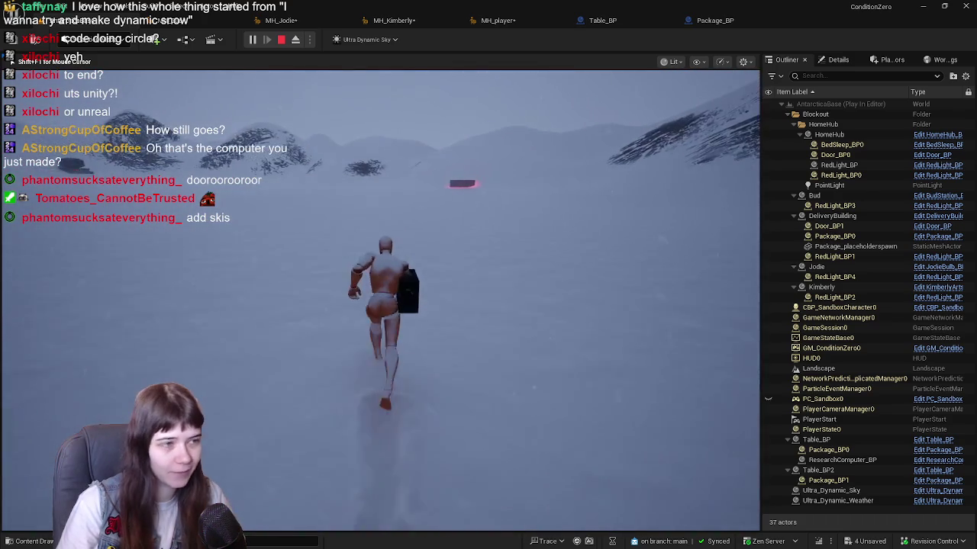
pyautogui.press('w')
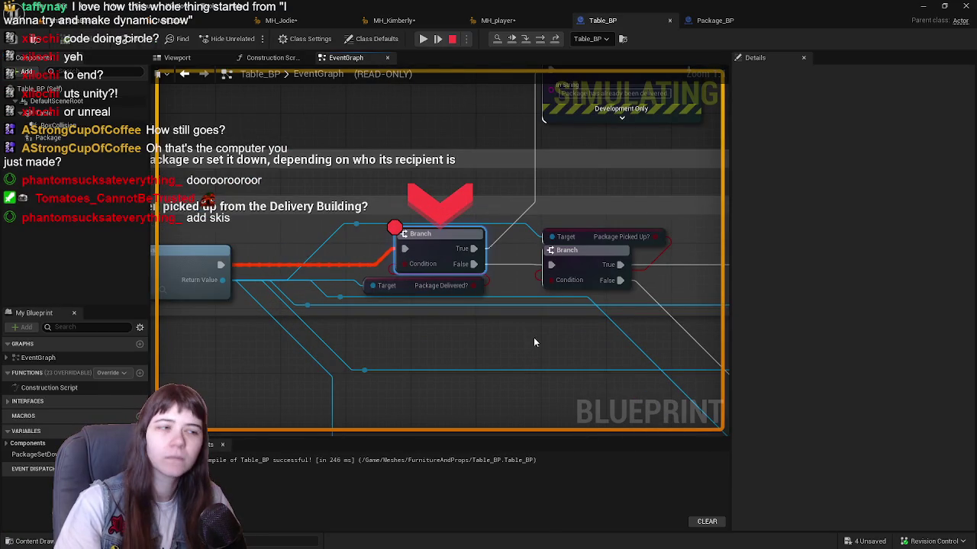
# Zoom out and centre the Table_BP graph on the Package Delivered? Branch paused at its breakpoint.
pyautogui.scroll(-2, 533, 338)
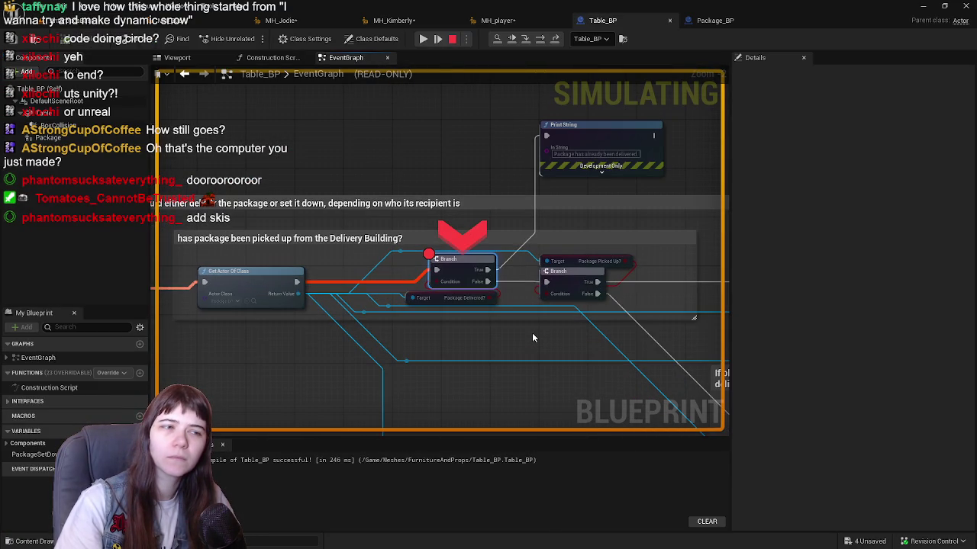
pyautogui.moveTo(533, 337); pyautogui.dragTo(473, 320)
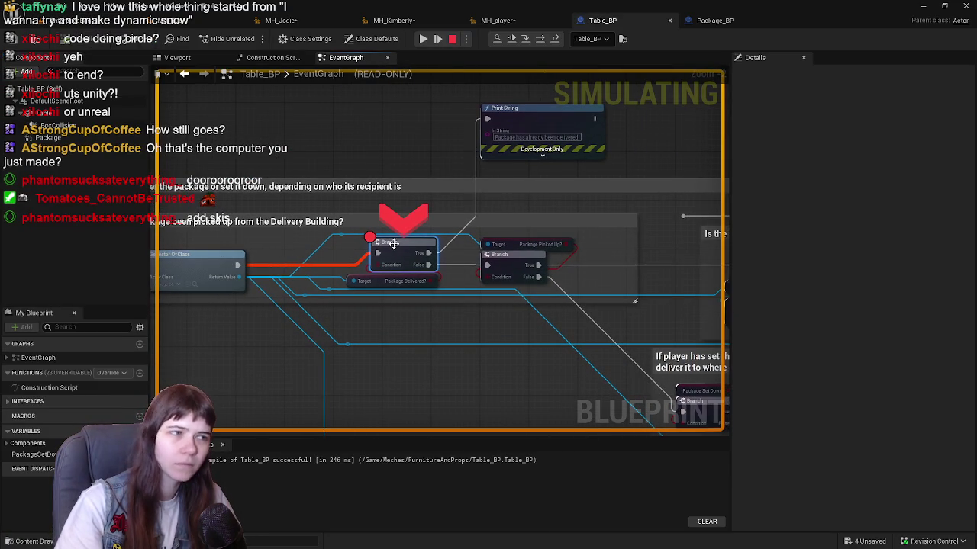
pyautogui.press('F8')
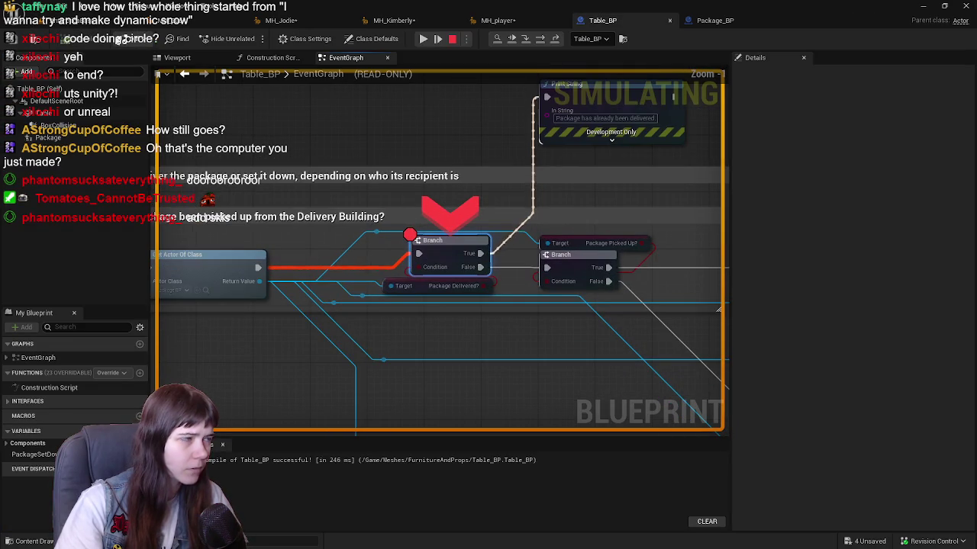
pyautogui.click(500, 21)
# Stop the play session, deselect Table_BP, and save the MH_Bud MetaHuman character.
pyautogui.click(45, 22)
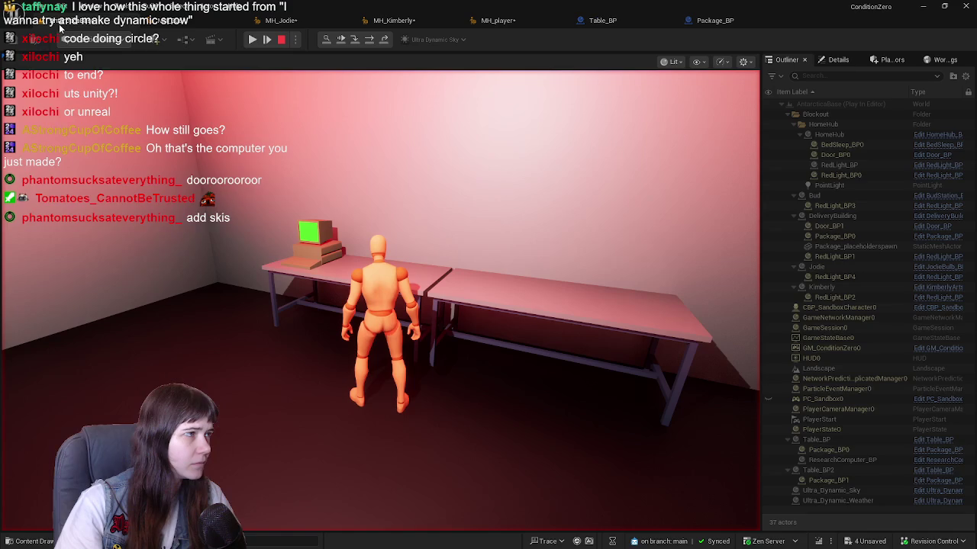
pyautogui.click(279, 41)
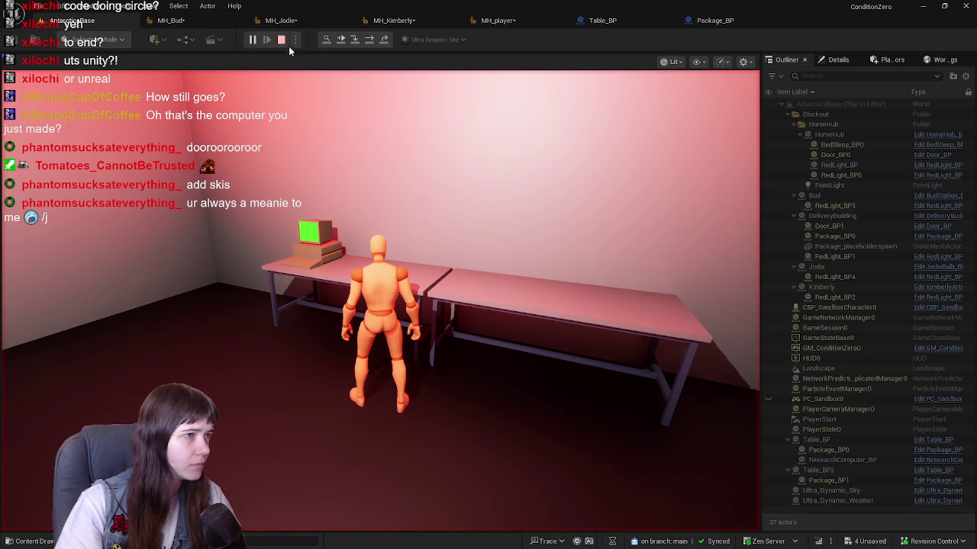
pyautogui.scroll(1, 413, 261)
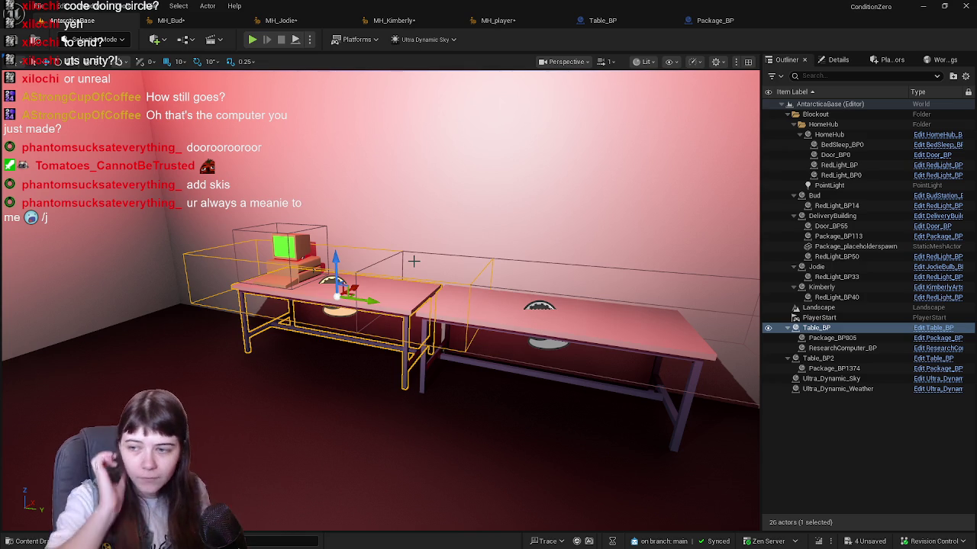
pyautogui.click(803, 440)
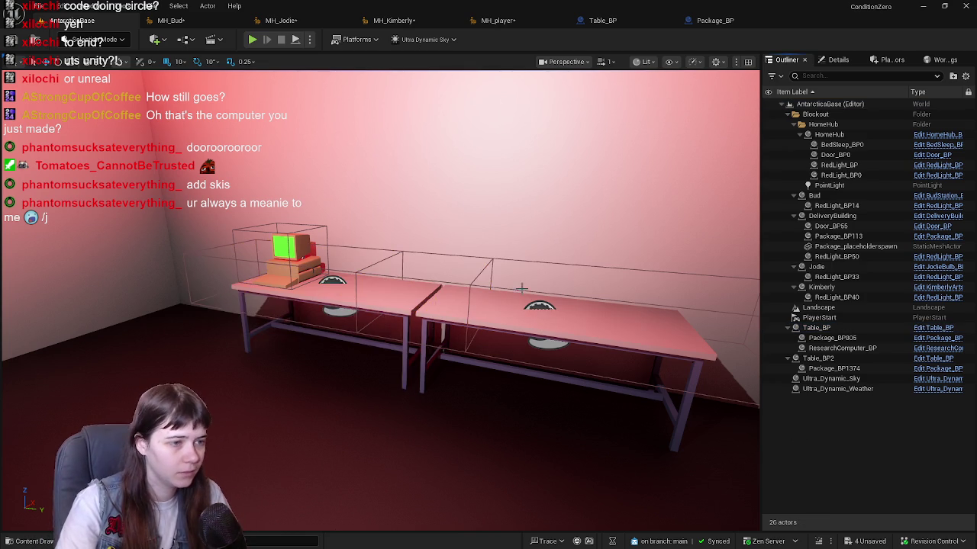
pyautogui.click(192, 22)
pyautogui.hotkey('ctrl', 's')
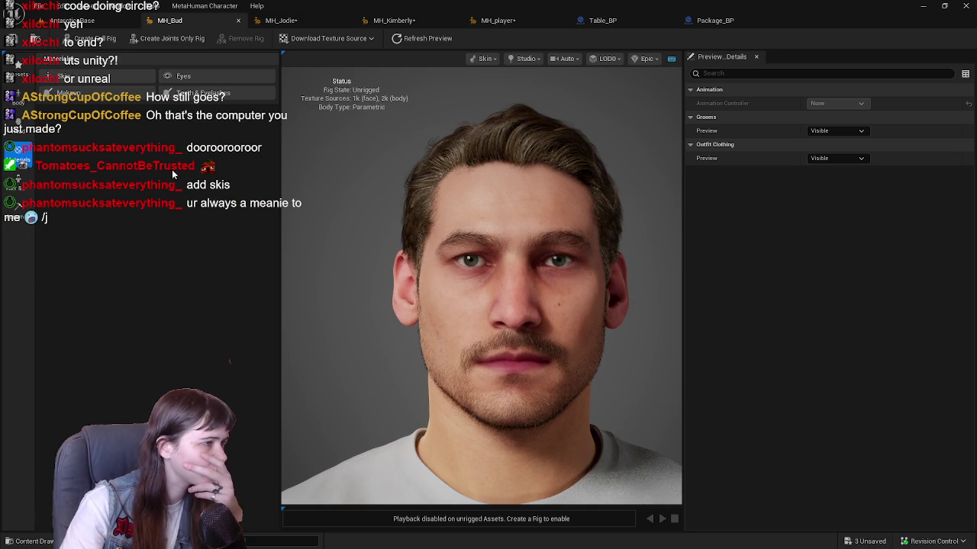
# Return to MH_Bud and look through its teeth and eyelash material settings.
pyautogui.click(76, 21)
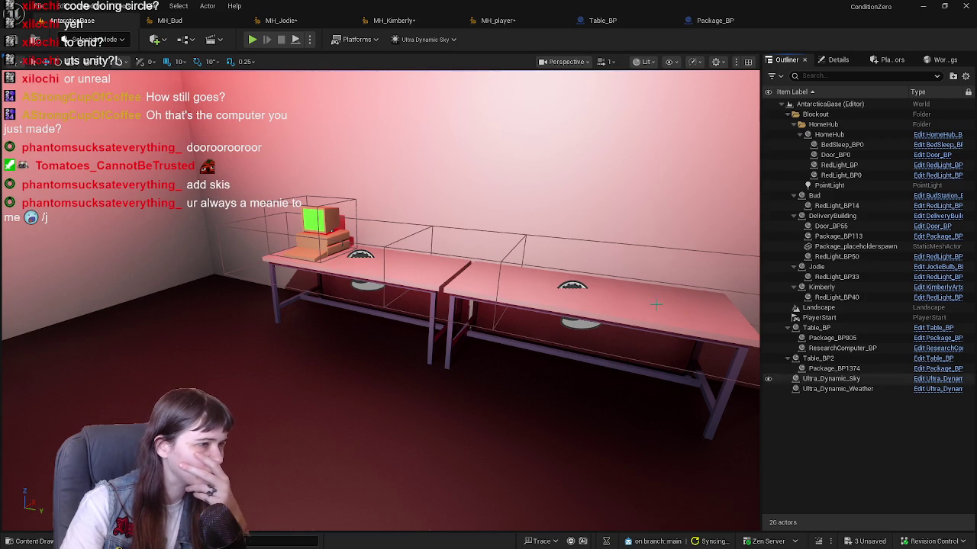
pyautogui.click(191, 23)
pyautogui.scroll(-5, 435, 263)
pyautogui.scroll(3, 444, 262)
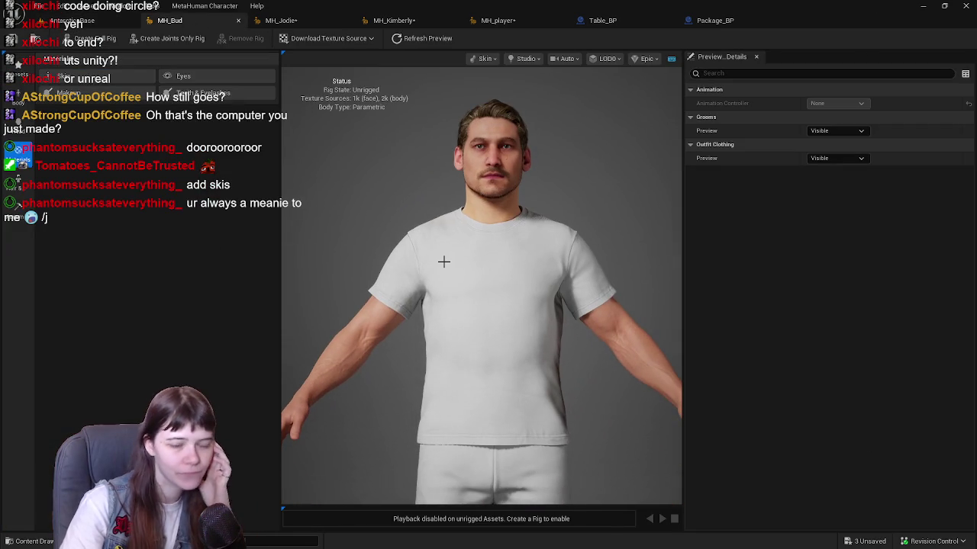
pyautogui.scroll(-1, 441, 251)
pyautogui.scroll(-1, 465, 219)
pyautogui.scroll(-1, 402, 186)
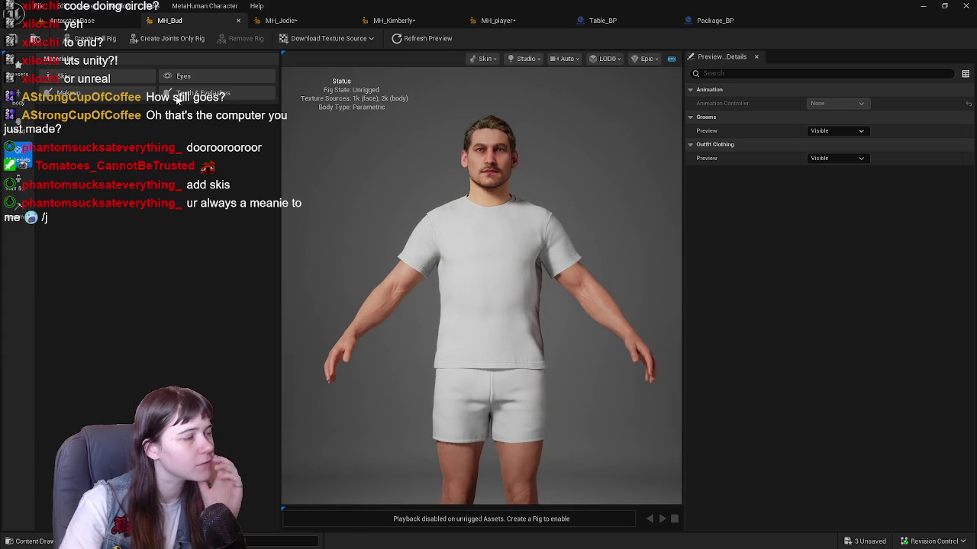
pyautogui.click(183, 93)
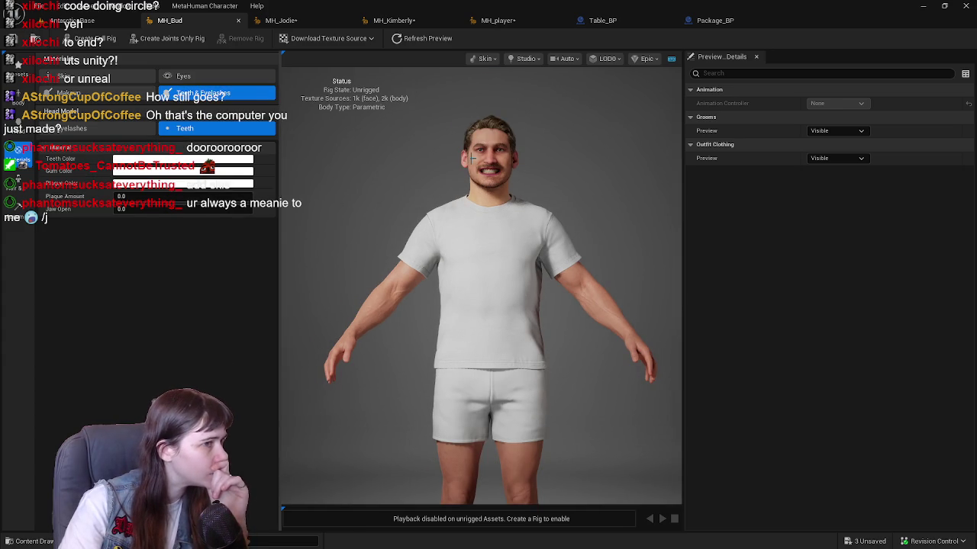
pyautogui.click(128, 128)
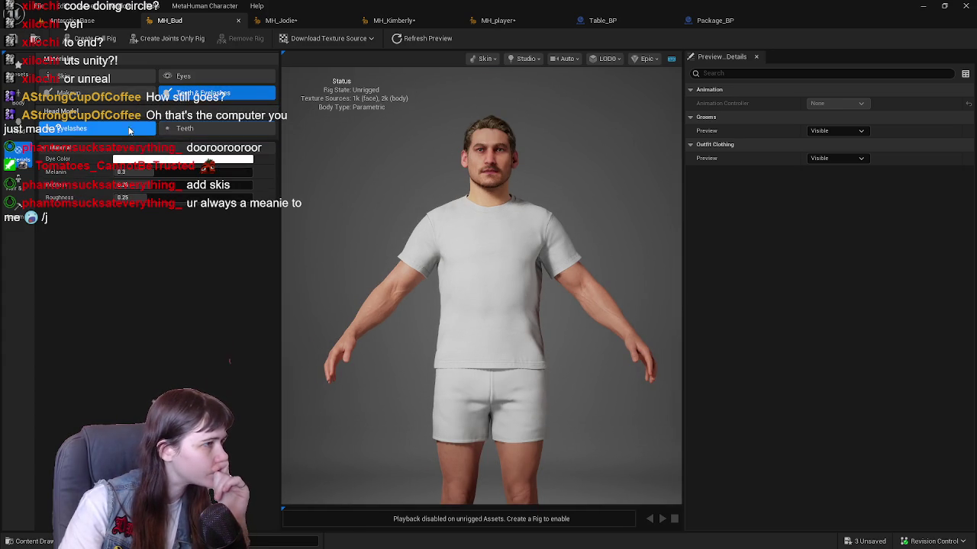
# In the Skin material settings, raise Bud's Face Texture Index from 46 to 93.
pyautogui.click(19, 126)
pyautogui.click(19, 159)
pyautogui.click(64, 77)
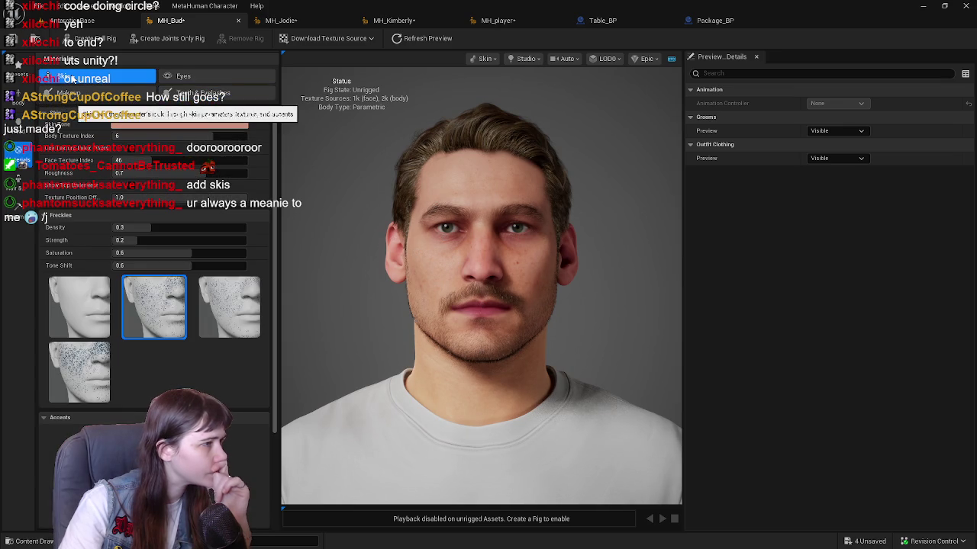
pyautogui.moveTo(367, 210)
pyautogui.mouseDown()
pyautogui.moveTo(393, 210)
pyautogui.moveTo(381, 211)
pyautogui.mouseUp()
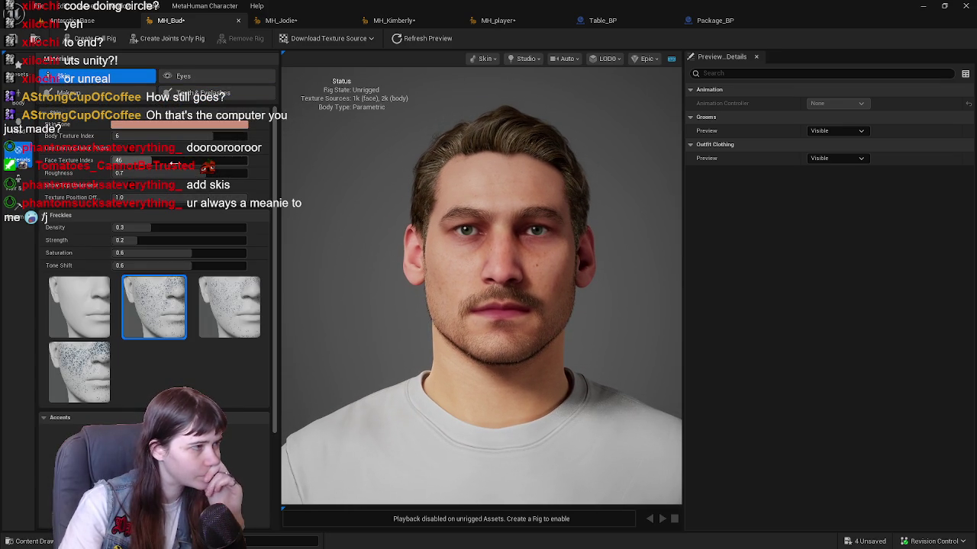
pyautogui.moveTo(166, 162)
pyautogui.mouseDown()
pyautogui.moveTo(194, 161)
pyautogui.moveTo(181, 162)
pyautogui.mouseUp()
pyautogui.scroll(-3, 401, 242)
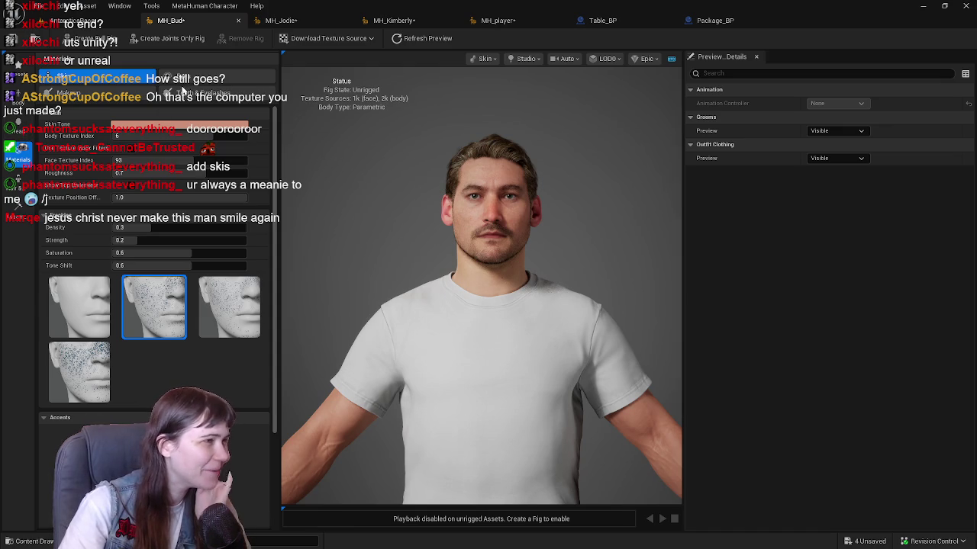
# Preview Bud's teeth settings with a smile, then go back to the Skin settings.
pyautogui.click(202, 93)
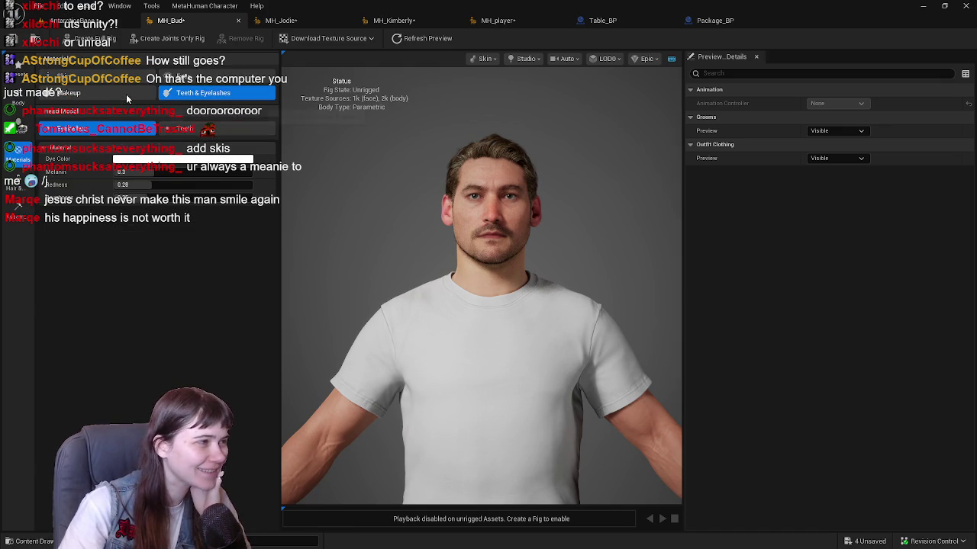
pyautogui.click(127, 92)
pyautogui.click(203, 93)
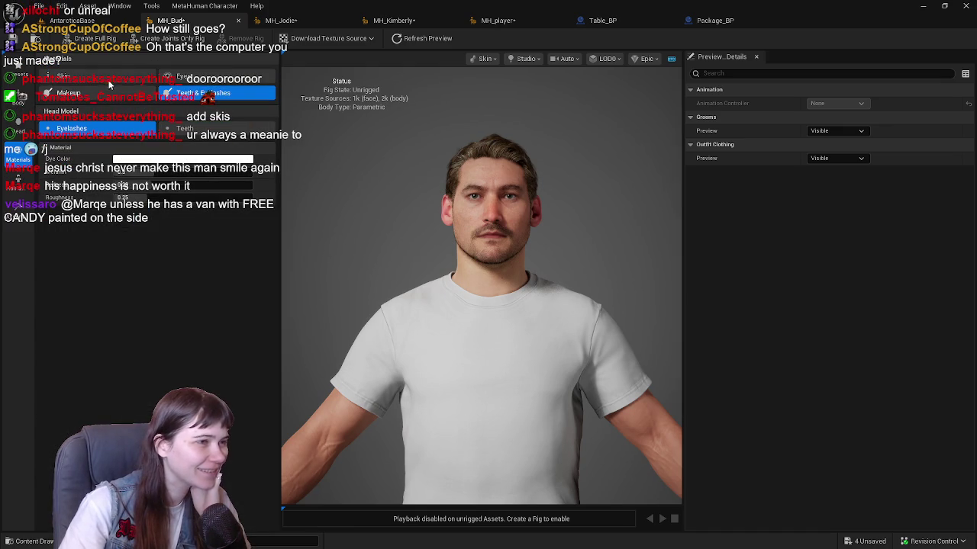
pyautogui.click(187, 128)
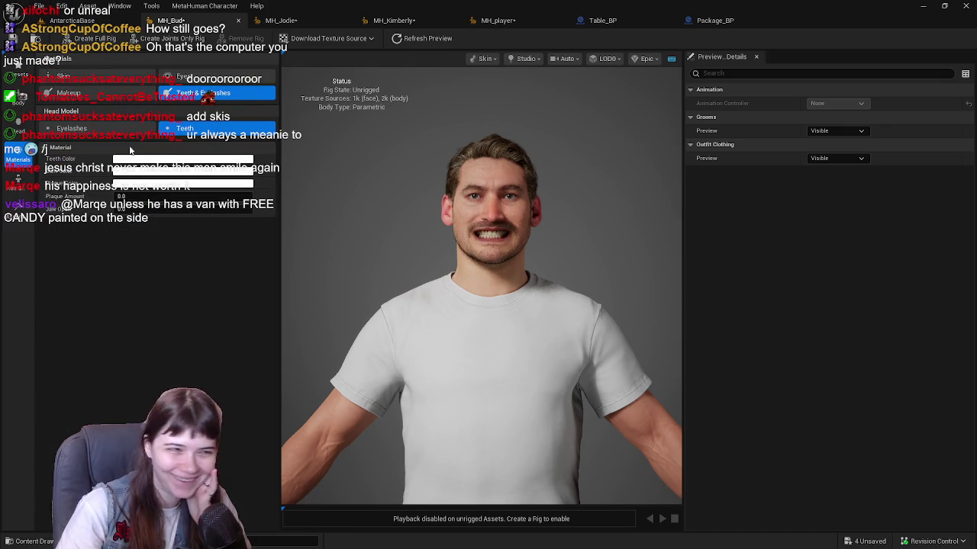
pyautogui.click(113, 80)
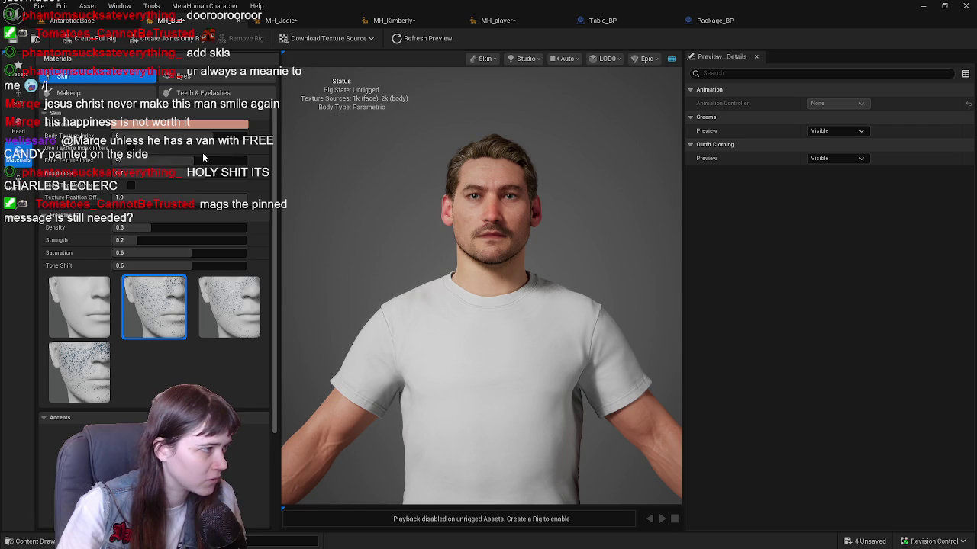
# Try Face Texture Index values of 136 and 142, then save MH_Bud.
pyautogui.moveTo(206, 161)
pyautogui.mouseDown()
pyautogui.moveTo(191, 161)
pyautogui.moveTo(235, 161)
pyautogui.mouseUp()
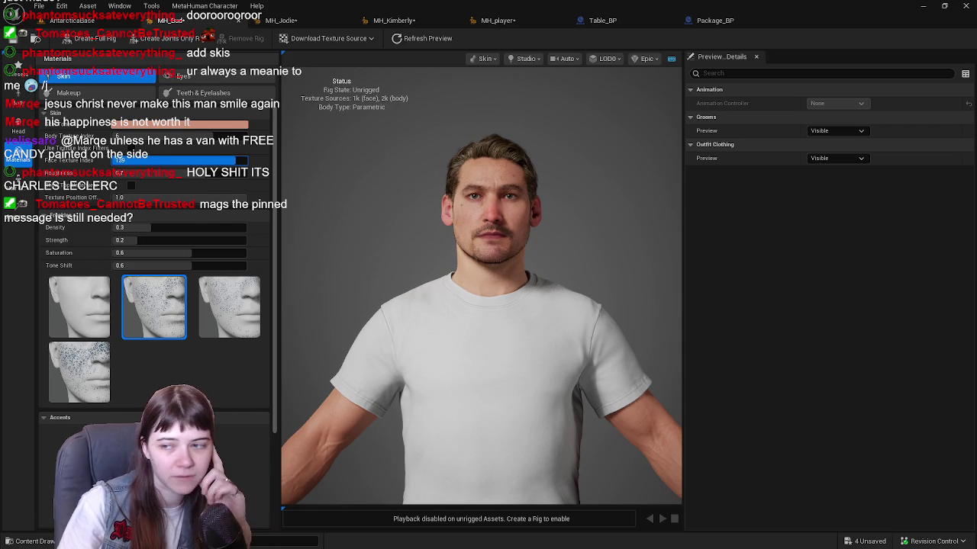
pyautogui.moveTo(235, 161)
pyautogui.mouseDown()
pyautogui.moveTo(245, 161)
pyautogui.moveTo(114, 161)
pyautogui.mouseUp()
pyautogui.moveTo(195, 161); pyautogui.dragTo(197, 162)
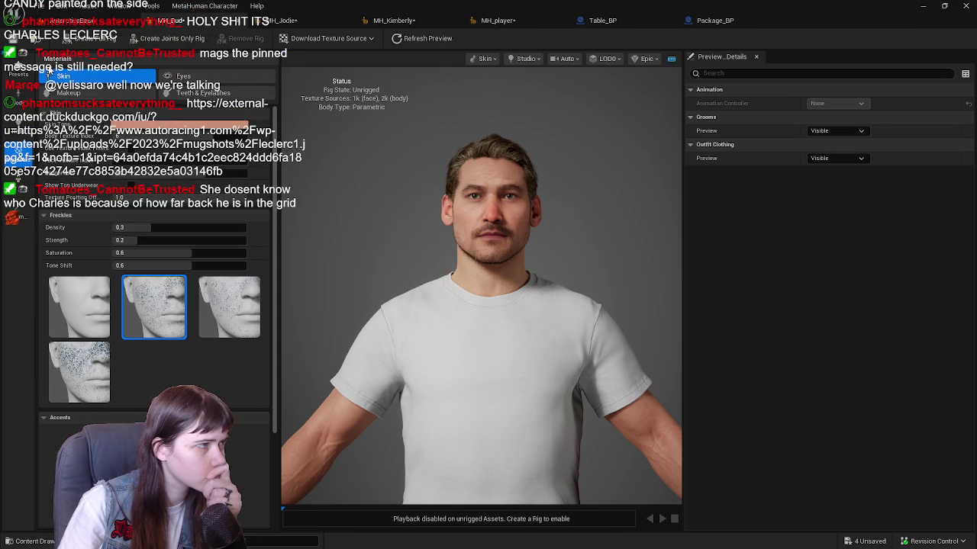
pyautogui.hotkey('ctrl', 's')
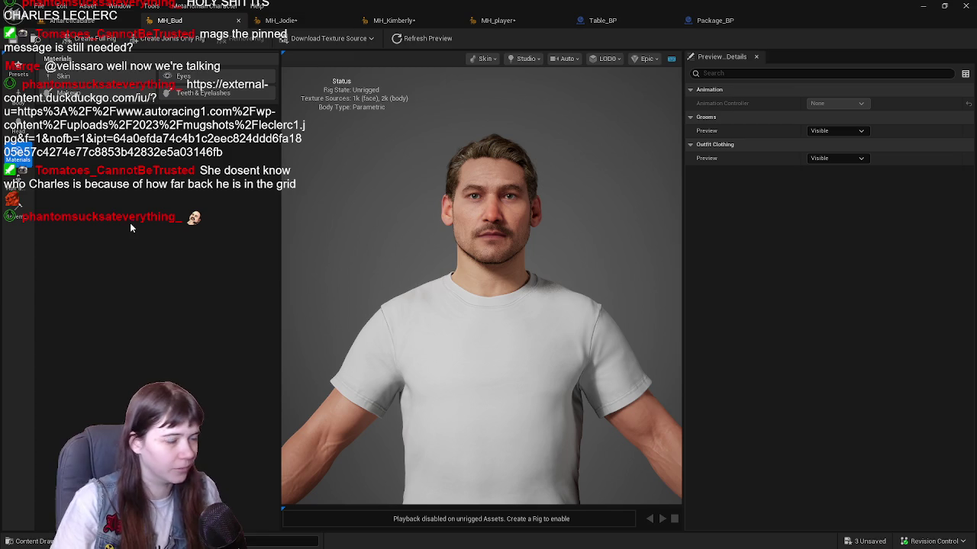
# Go back to Bud's Skin material settings and scroll down to the Accents controls.
pyautogui.click(16, 124)
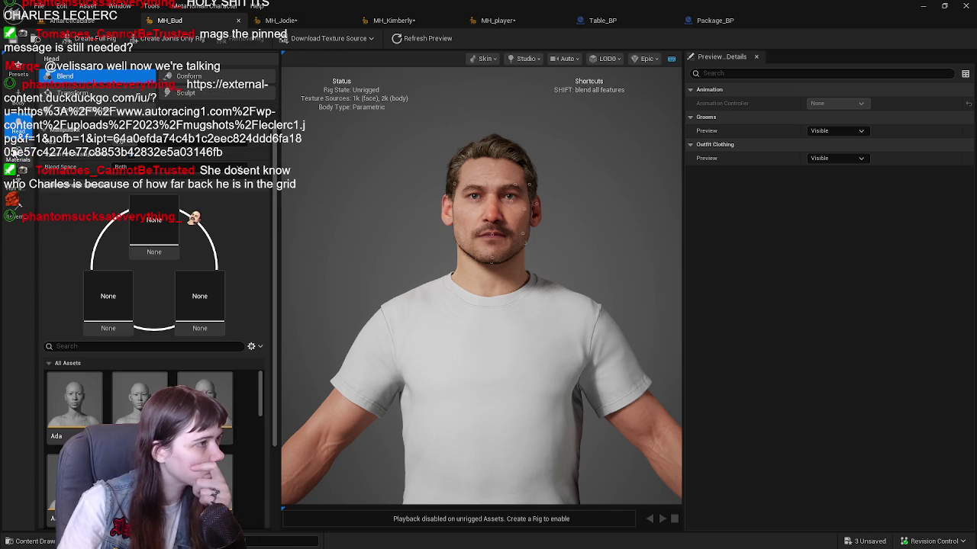
pyautogui.click(17, 159)
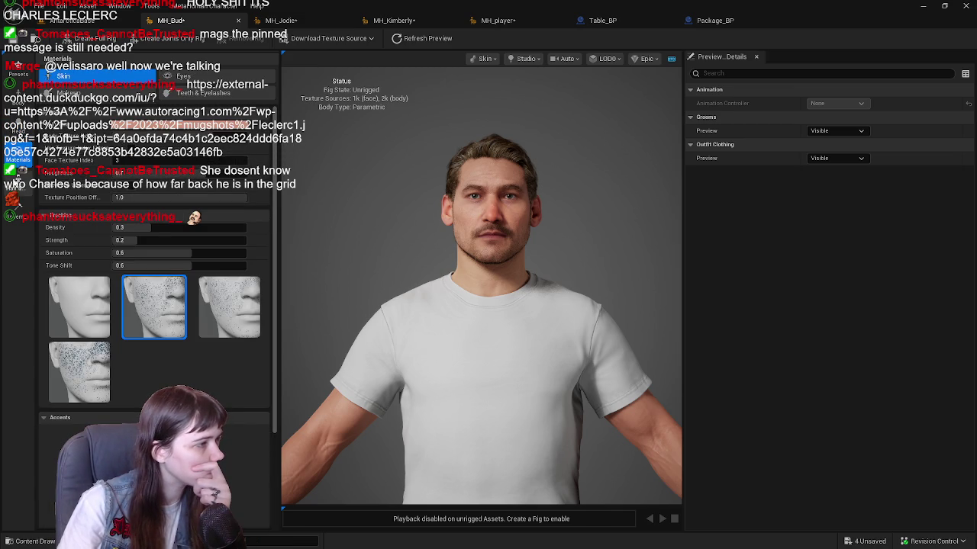
pyautogui.click(17, 194)
pyautogui.click(16, 159)
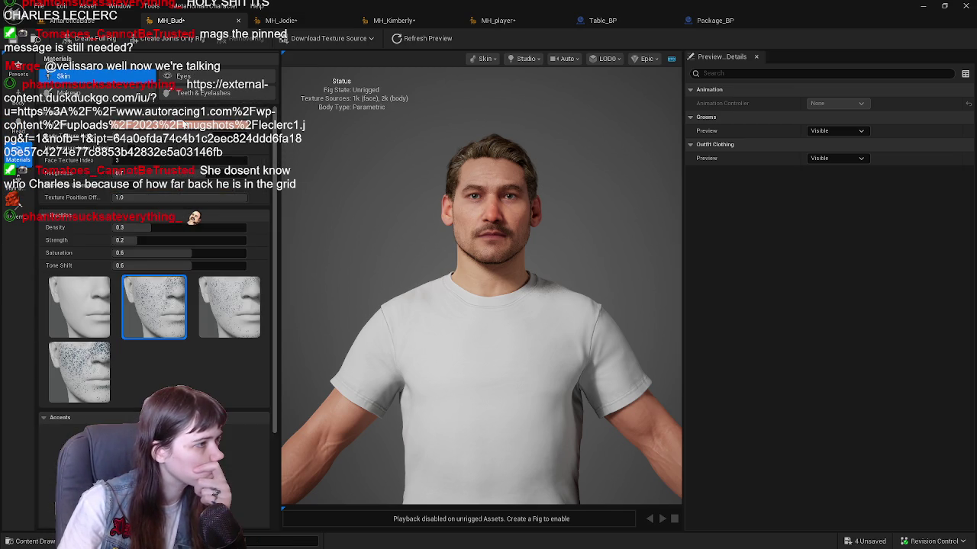
pyautogui.scroll(-2, 184, 229)
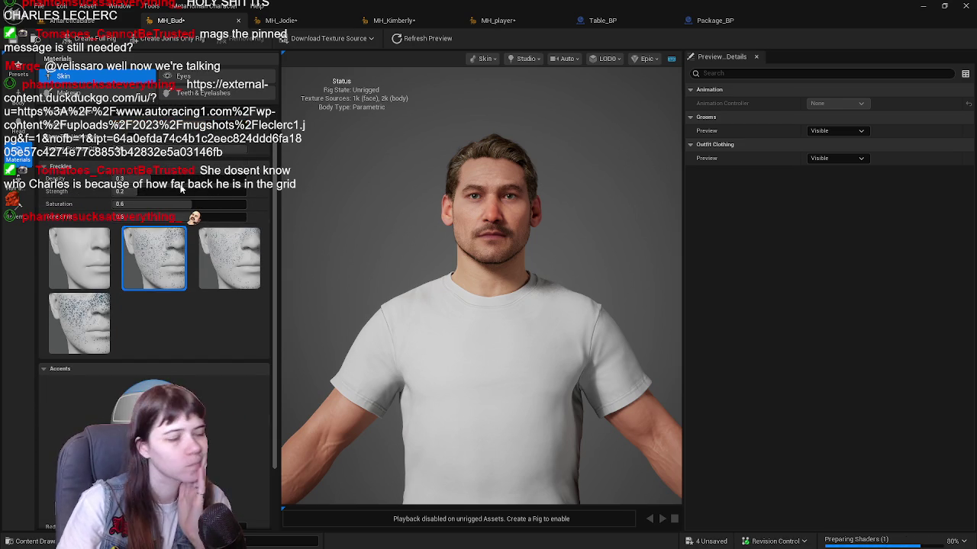
pyautogui.scroll(2, 172, 245)
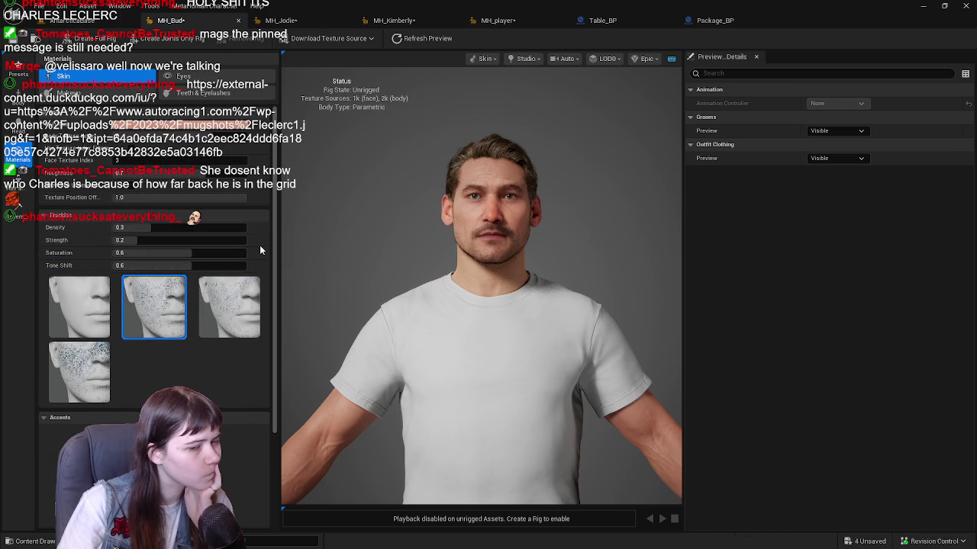
pyautogui.scroll(-6, 260, 245)
pyautogui.scroll(6, 260, 242)
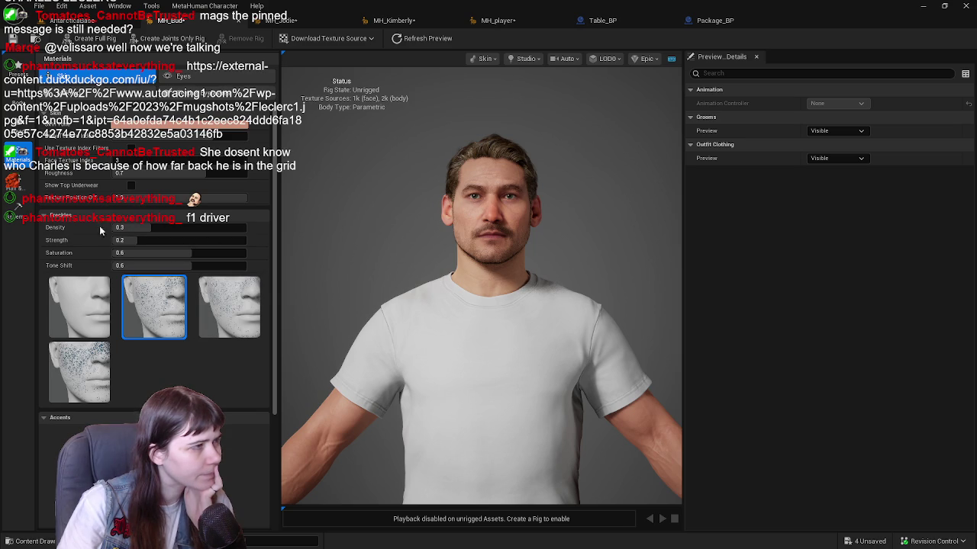
pyautogui.scroll(-6, 155, 367)
pyautogui.scroll(-1, 248, 352)
# Set accent Saturation to 0.5, pick the under-eye region, and bring up Hair & Clothing.
pyautogui.click(229, 422)
pyautogui.write('0.5')
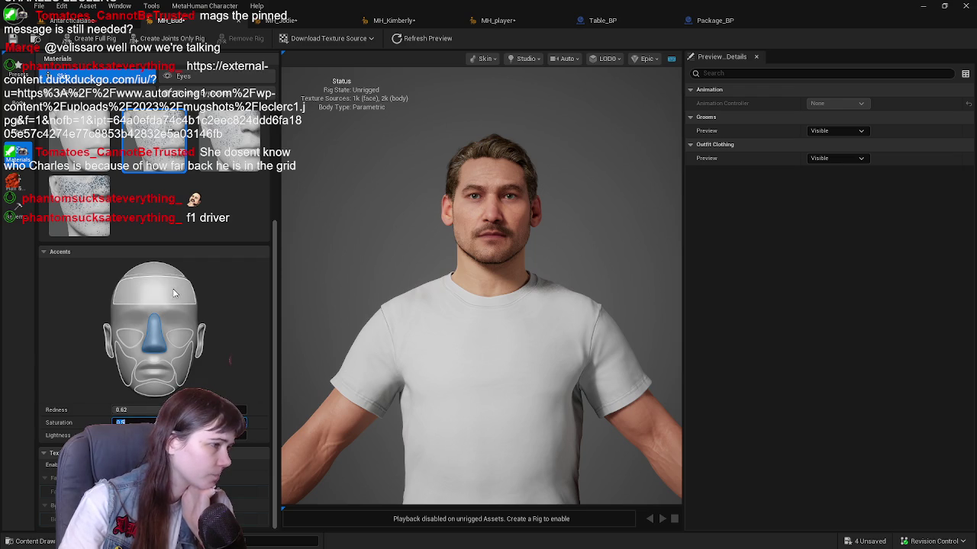
pyautogui.scroll(5, 223, 293)
pyautogui.scroll(-4, 224, 295)
pyautogui.scroll(-2, 224, 295)
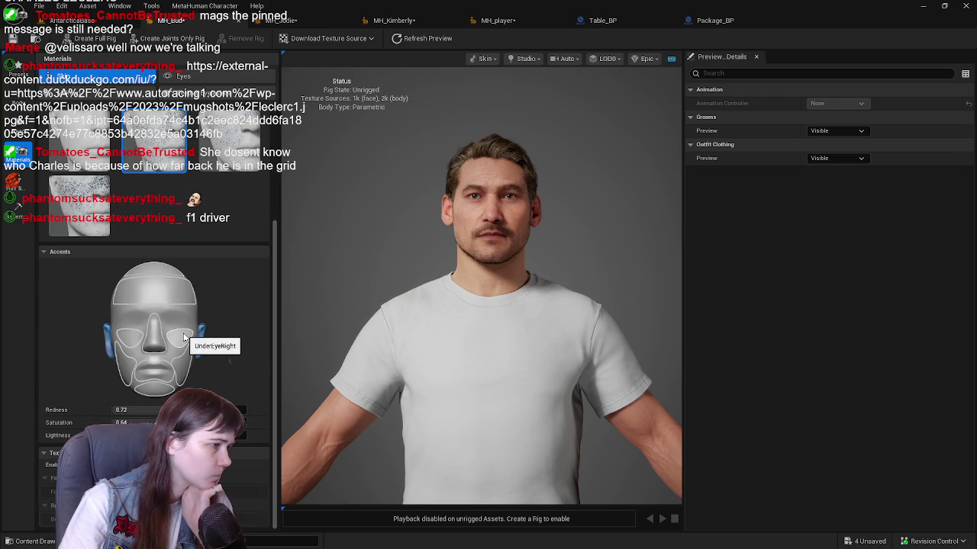
pyautogui.click(177, 338)
pyautogui.click(15, 183)
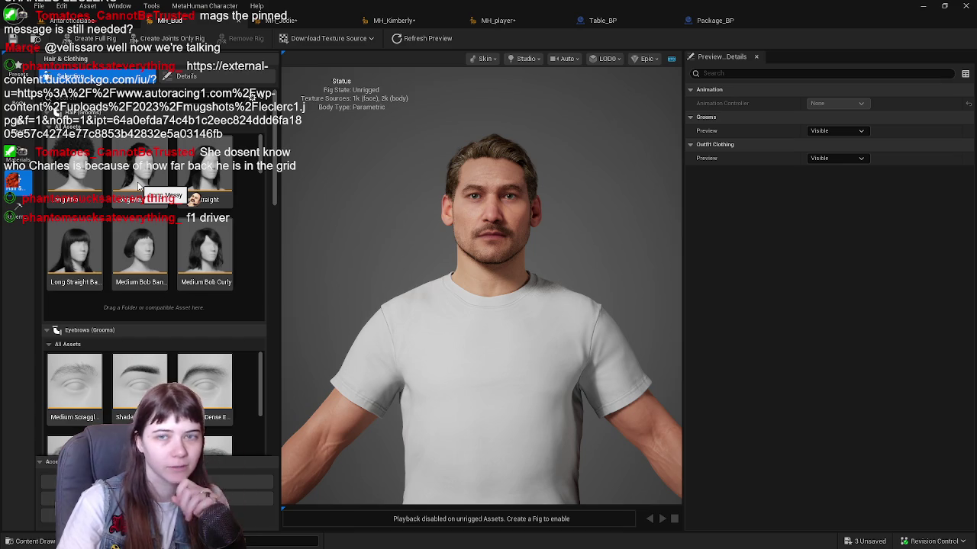
pyautogui.scroll(-5, 157, 233)
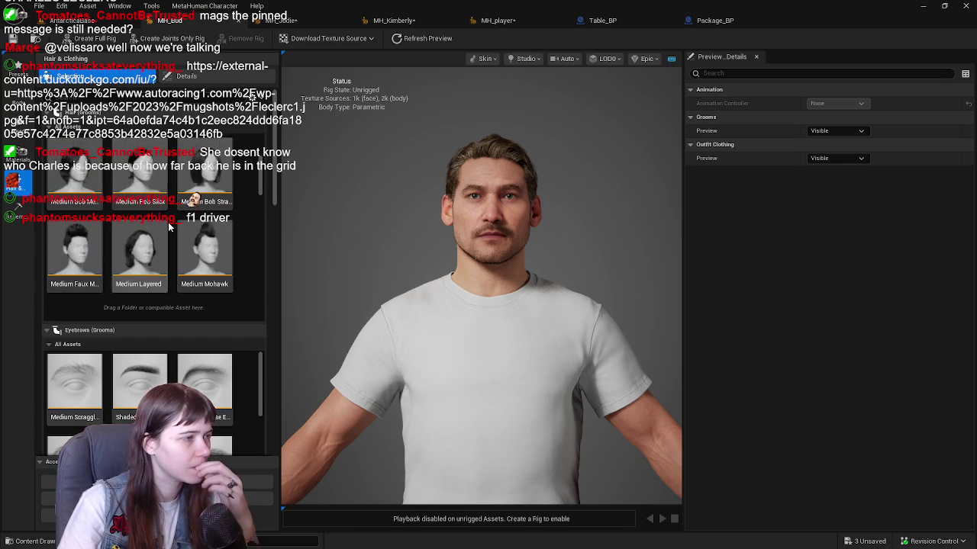
pyautogui.scroll(-6, 169, 226)
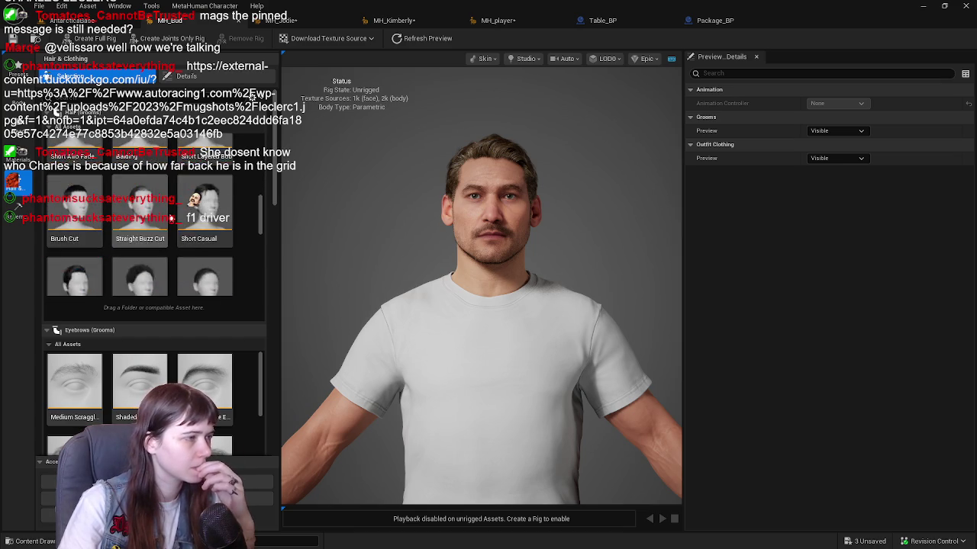
pyautogui.scroll(-5, 171, 219)
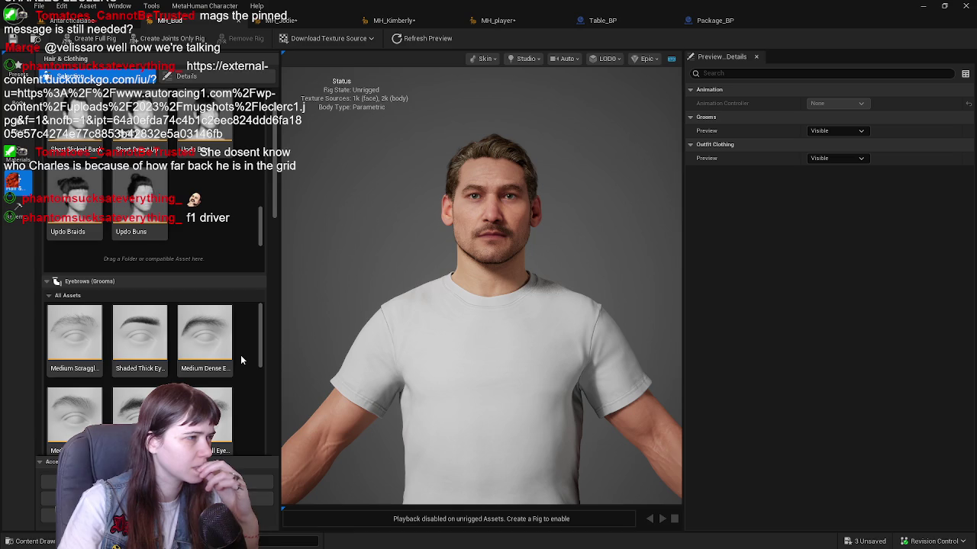
pyautogui.scroll(3, 229, 199)
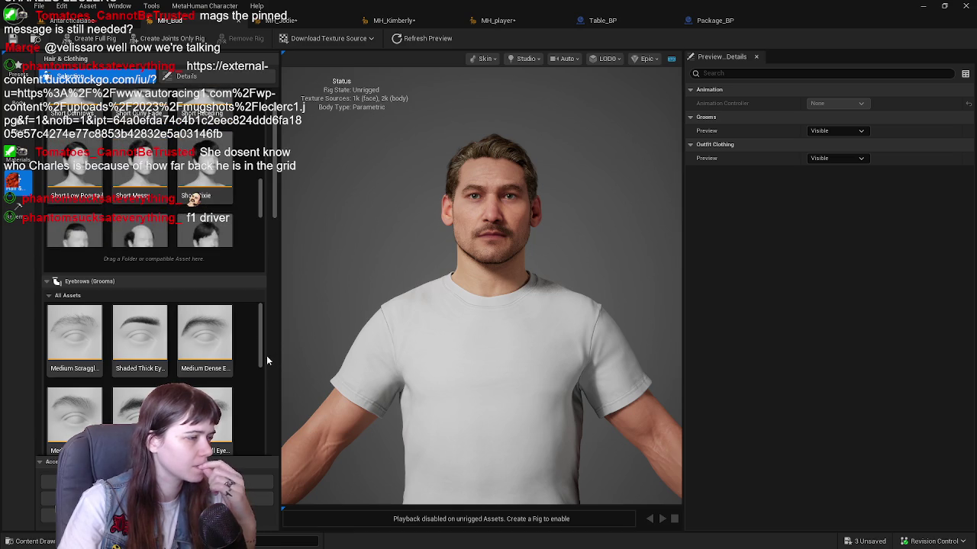
pyautogui.scroll(-3, 229, 354)
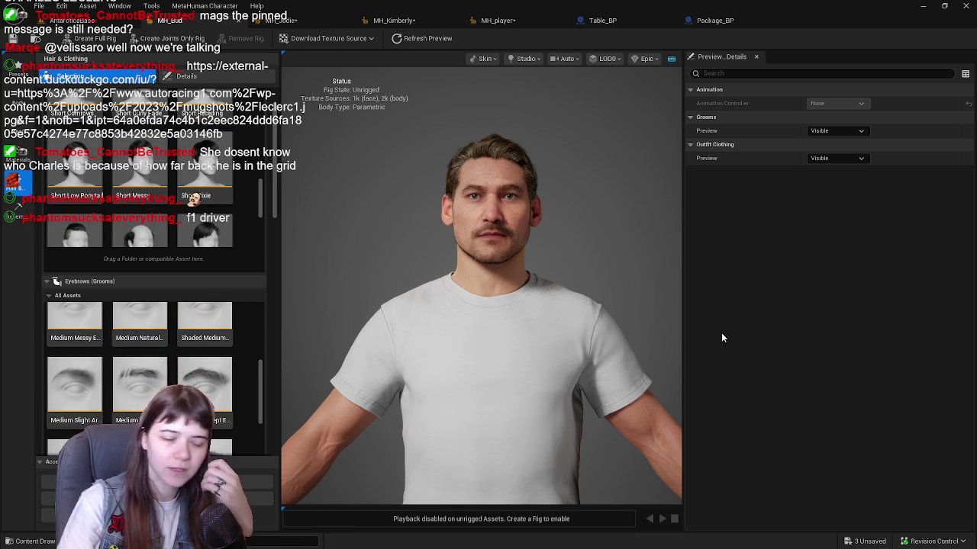
pyautogui.hotkey('ctrl', 'space')
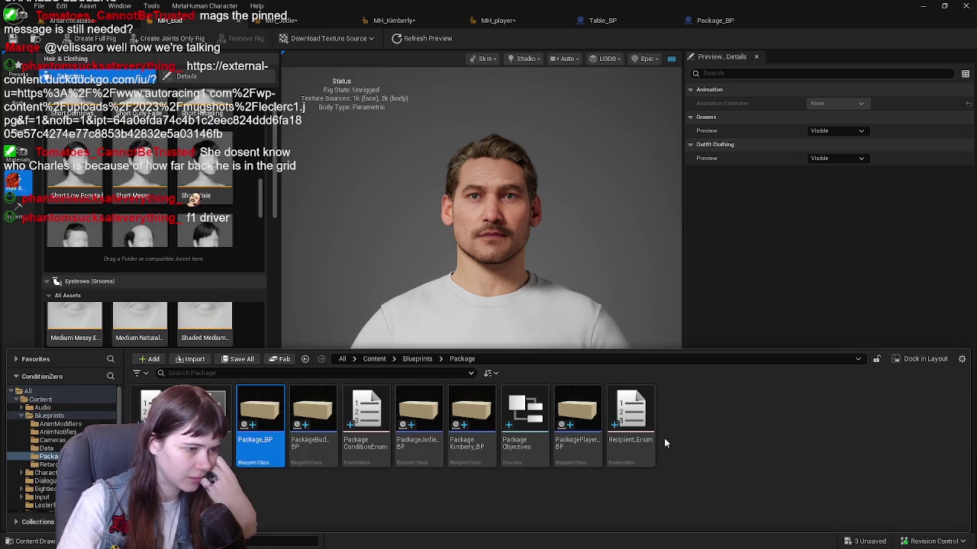
pyautogui.click(374, 358)
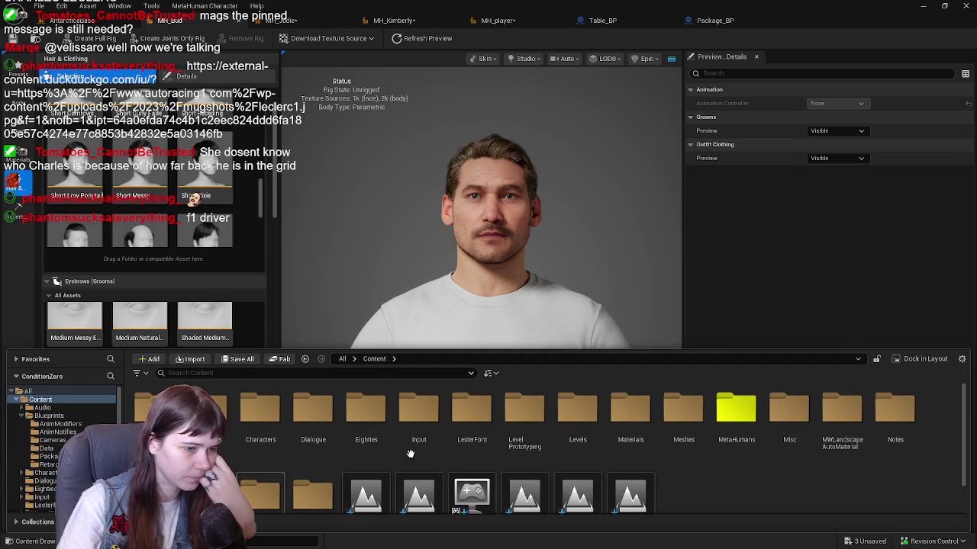
pyautogui.scroll(-1, 744, 423)
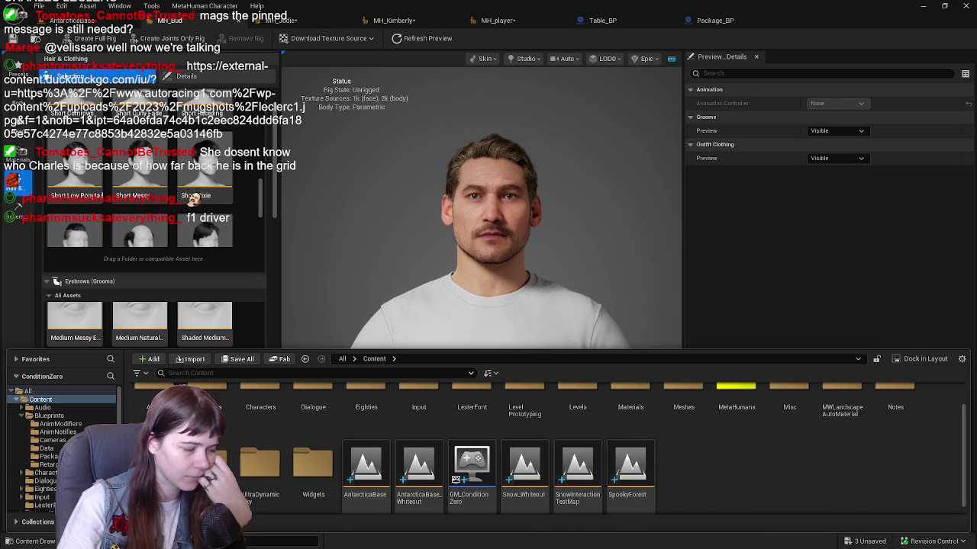
pyautogui.hotkey('ctrl', 'space')
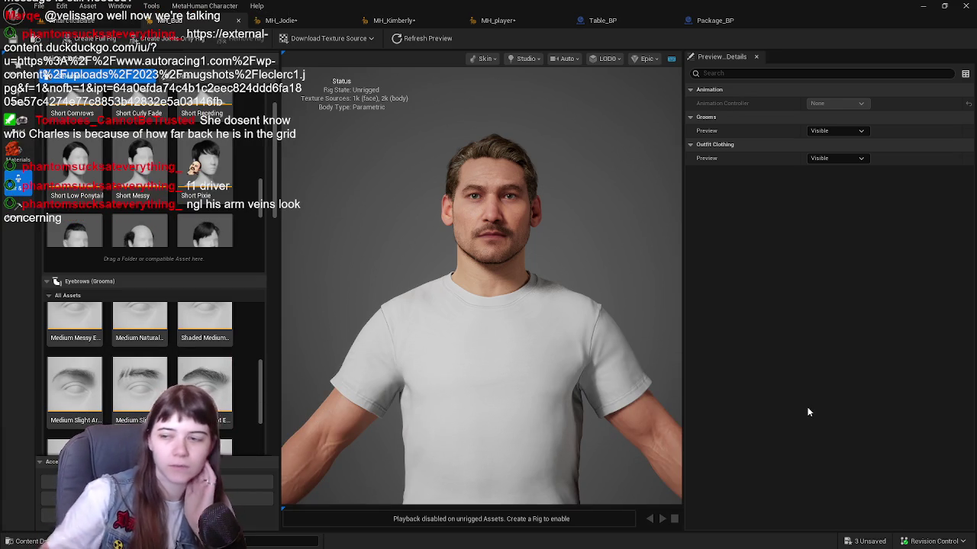
pyautogui.moveTo(423, 317); pyautogui.dragTo(412, 333)
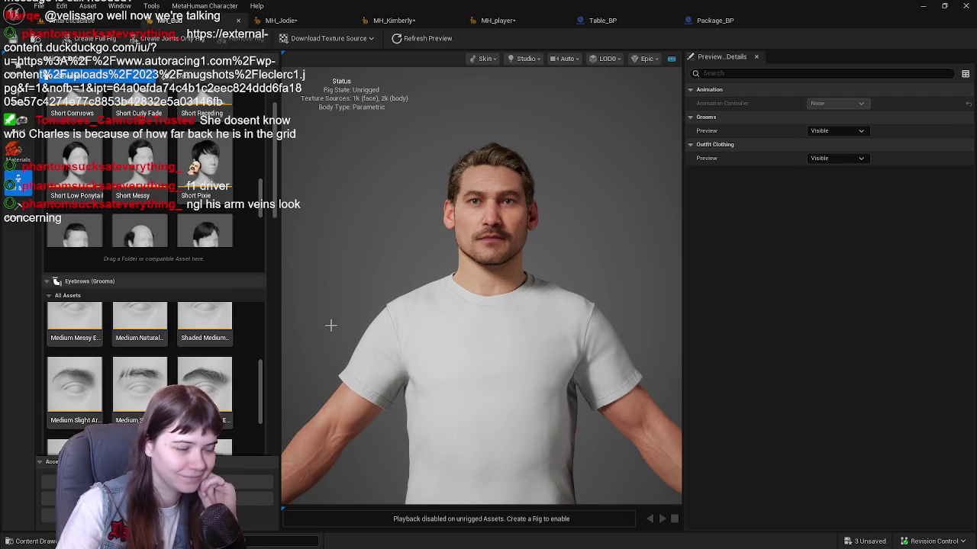
# Scroll past the Hair, Eyebrows and Eyelashes grids and put the Chin Strap Mustache on Bud.
pyautogui.scroll(5, 219, 207)
pyautogui.scroll(5, 219, 208)
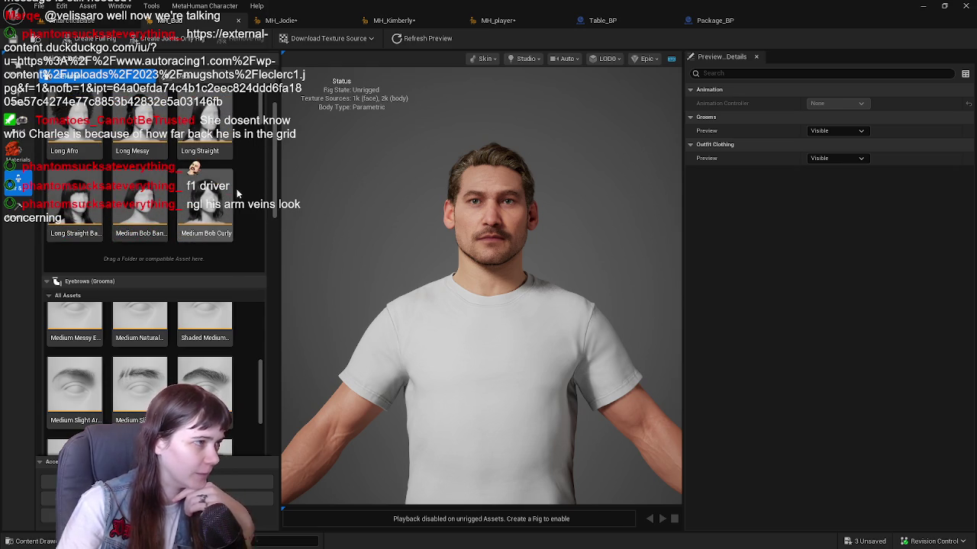
pyautogui.scroll(2, 235, 252)
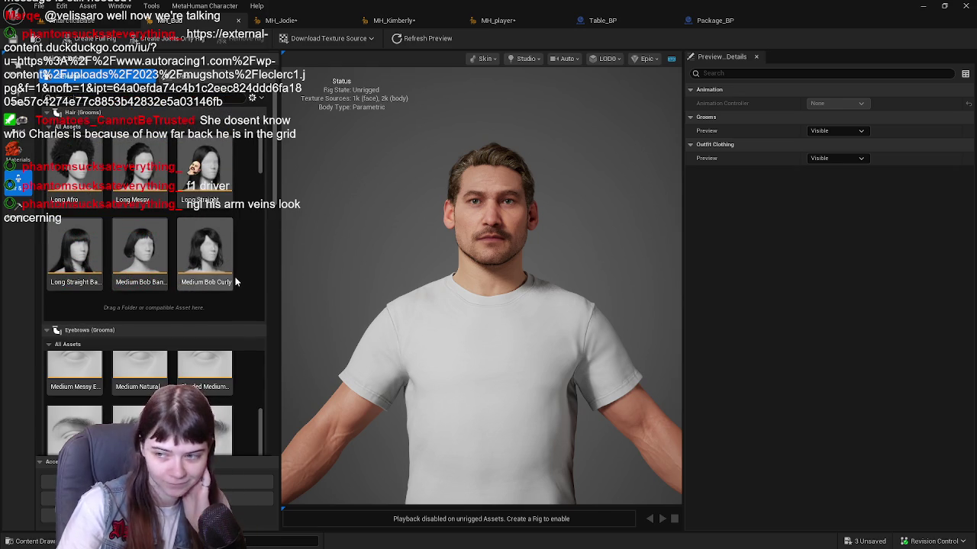
pyautogui.moveTo(271, 198)
pyautogui.mouseDown()
pyautogui.moveTo(273, 271)
pyautogui.moveTo(263, 232)
pyautogui.mouseUp()
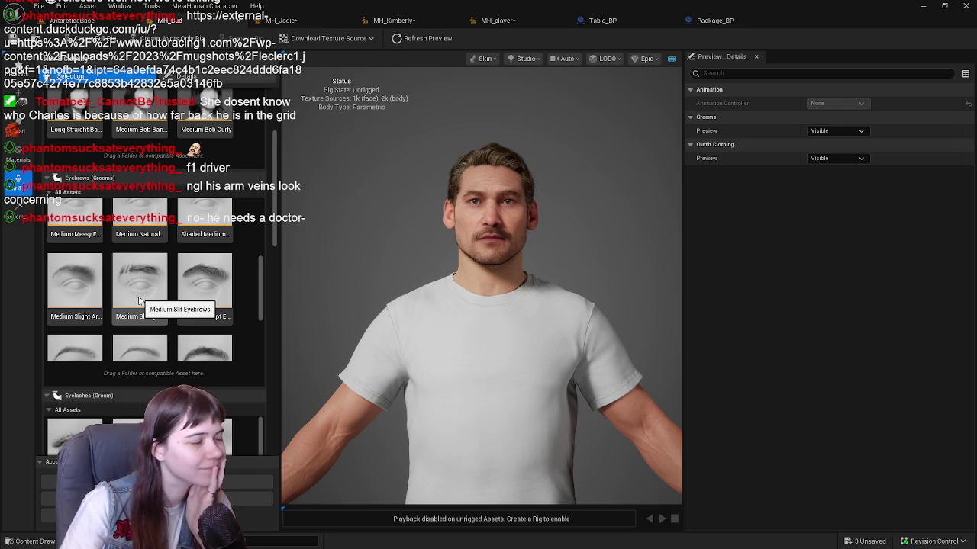
pyautogui.scroll(-5, 233, 326)
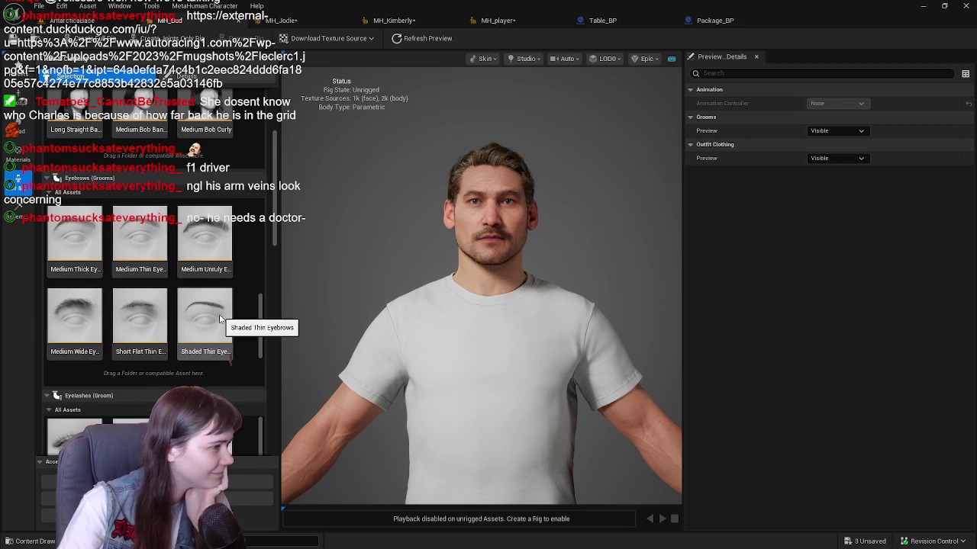
pyautogui.scroll(-5, 219, 262)
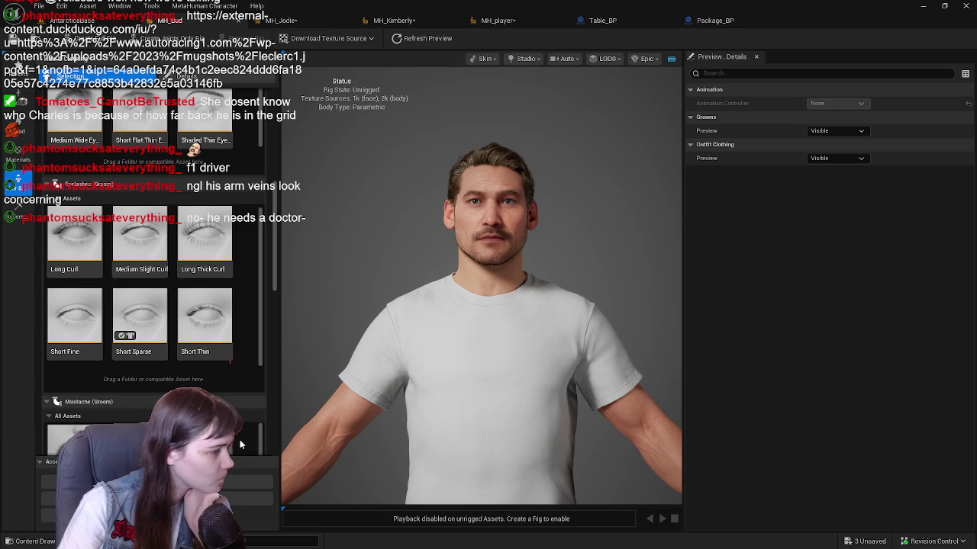
pyautogui.scroll(-5, 277, 332)
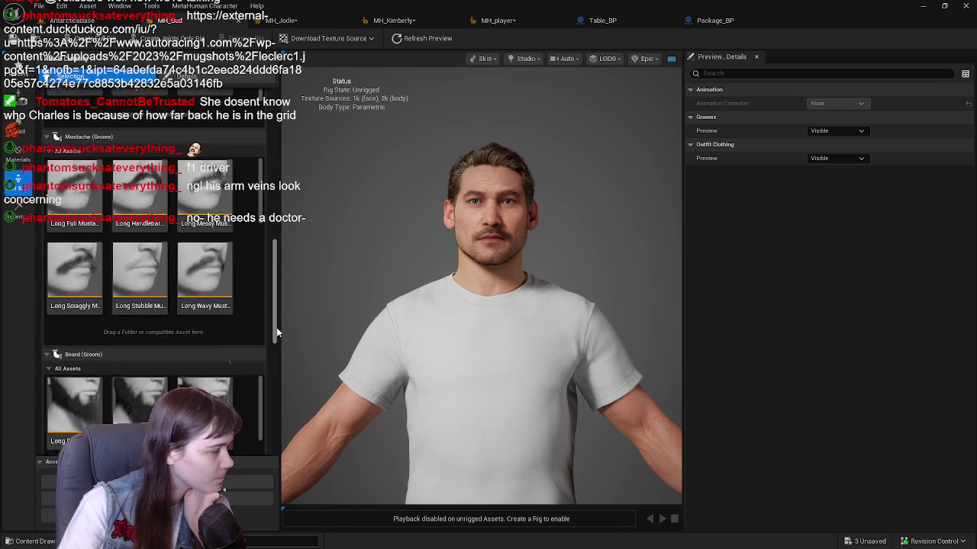
pyautogui.scroll(-2, 210, 240)
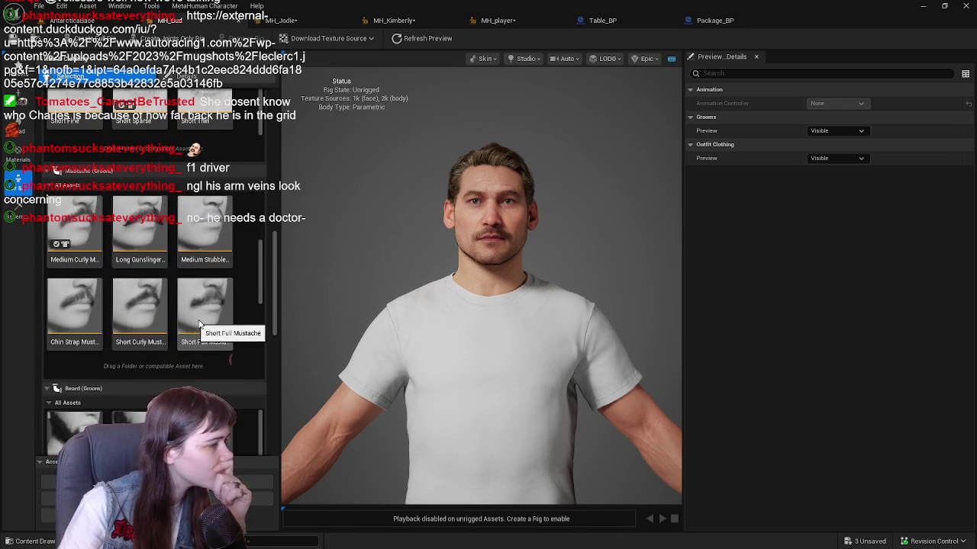
pyautogui.scroll(-2, 206, 323)
pyautogui.click(75, 229)
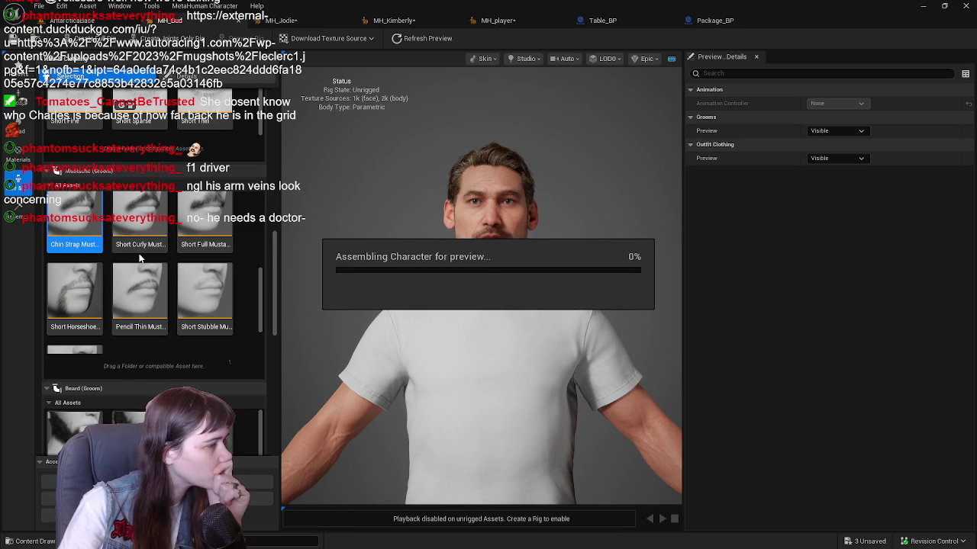
# Try the Long Scraggly, Long Full and Long Wavy mustaches on Bud, ending with Long Messy.
pyautogui.scroll(-4, 264, 381)
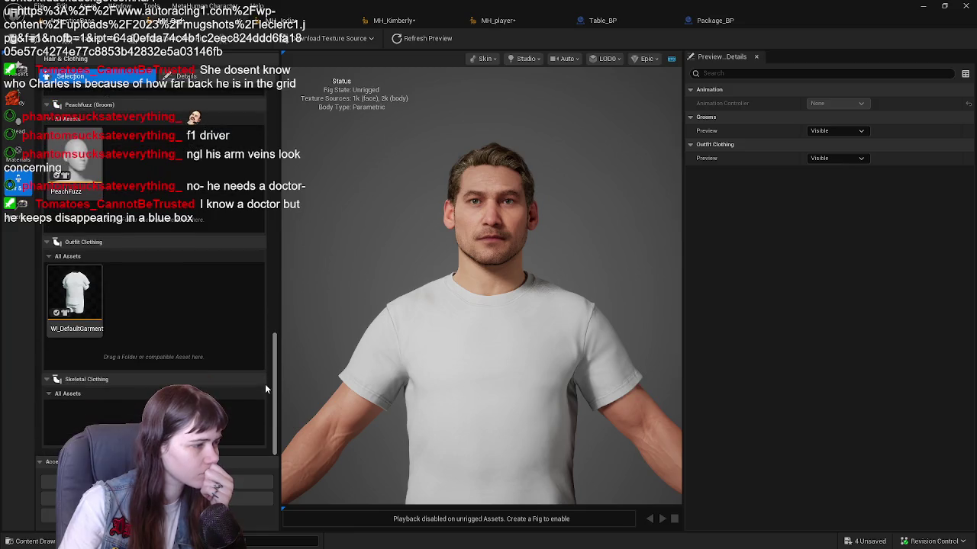
pyautogui.scroll(1, 265, 282)
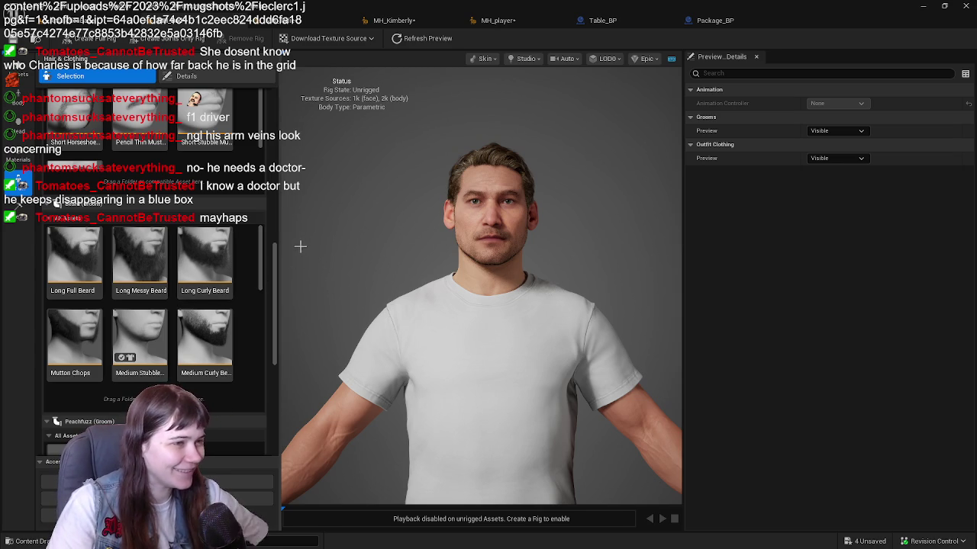
pyautogui.moveTo(277, 275)
pyautogui.mouseDown()
pyautogui.moveTo(274, 226)
pyautogui.moveTo(274, 234)
pyautogui.mouseUp()
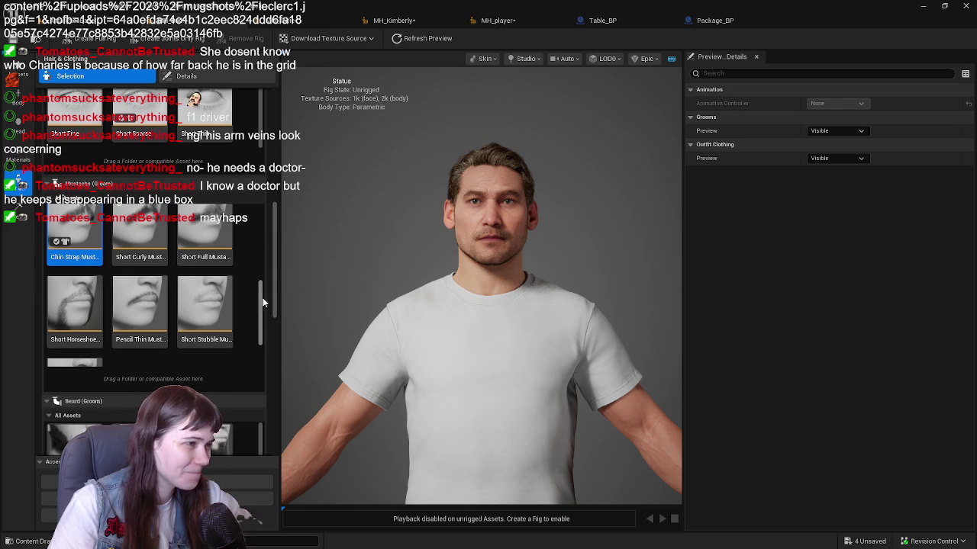
pyautogui.moveTo(260, 305); pyautogui.dragTo(258, 221)
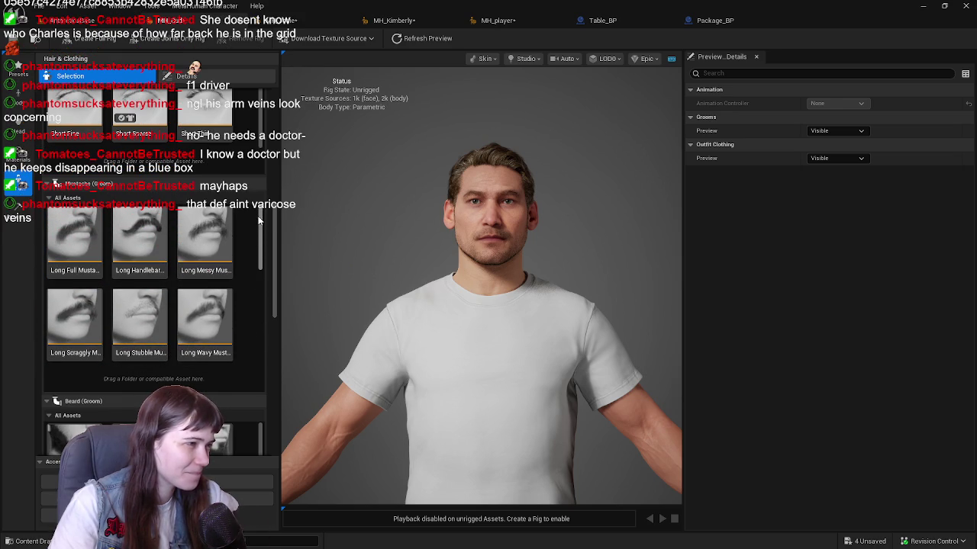
pyautogui.click(79, 313)
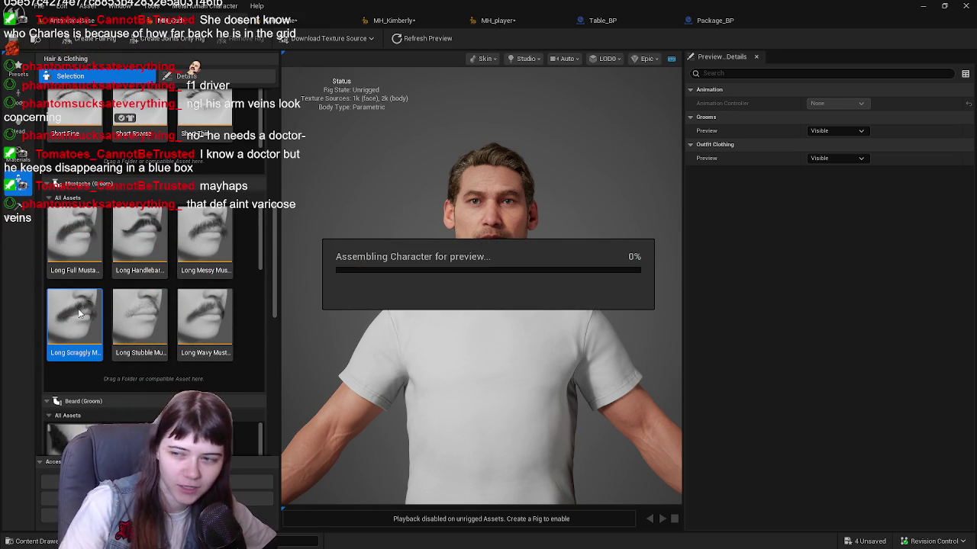
pyautogui.scroll(-2, 78, 309)
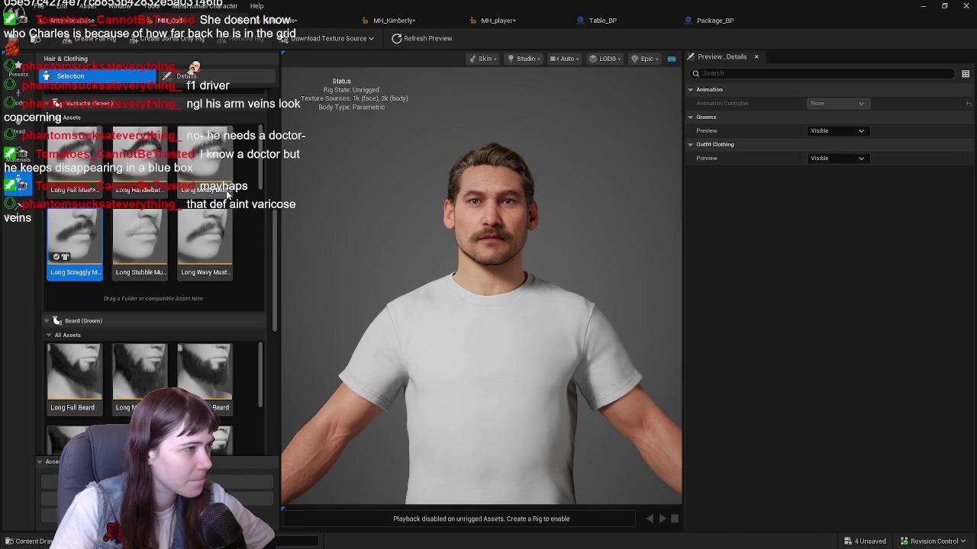
pyautogui.click(74, 160)
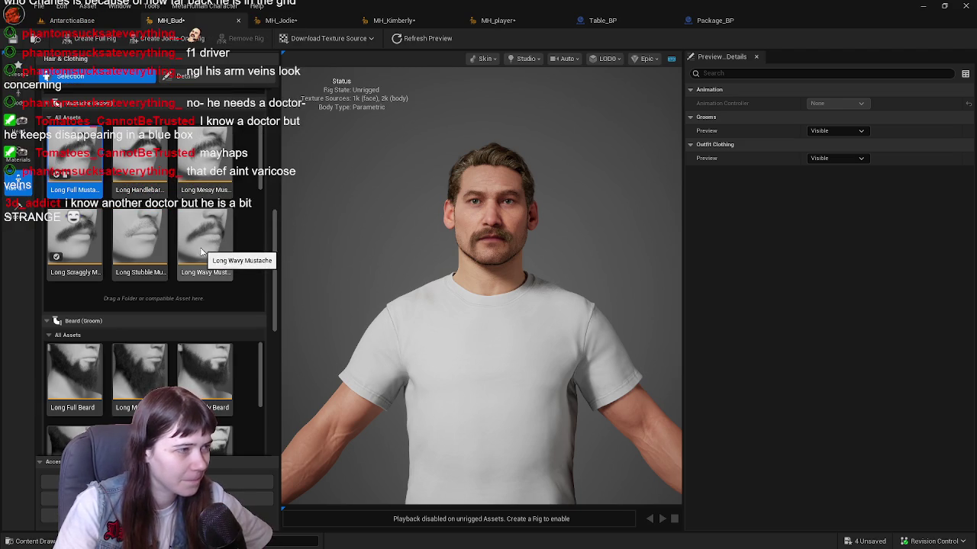
pyautogui.click(213, 228)
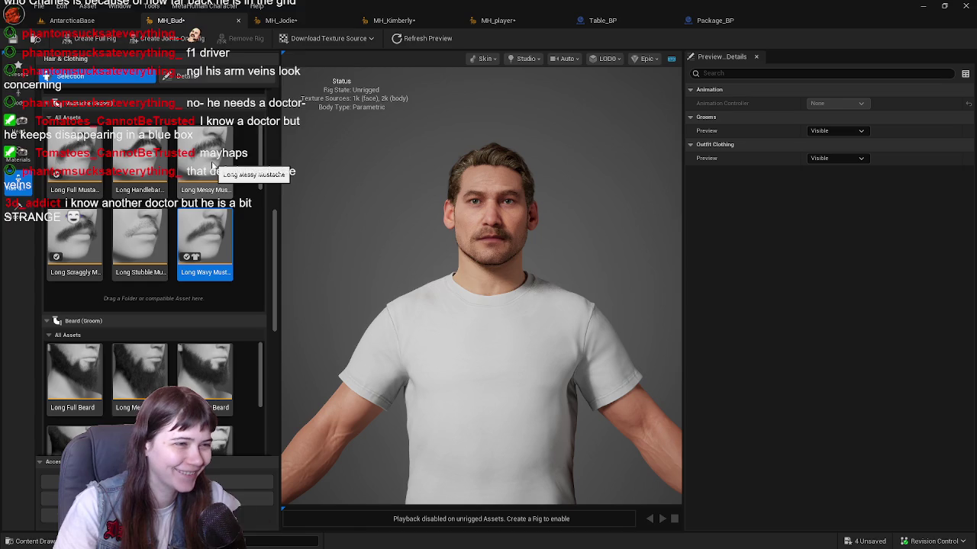
pyautogui.click(215, 164)
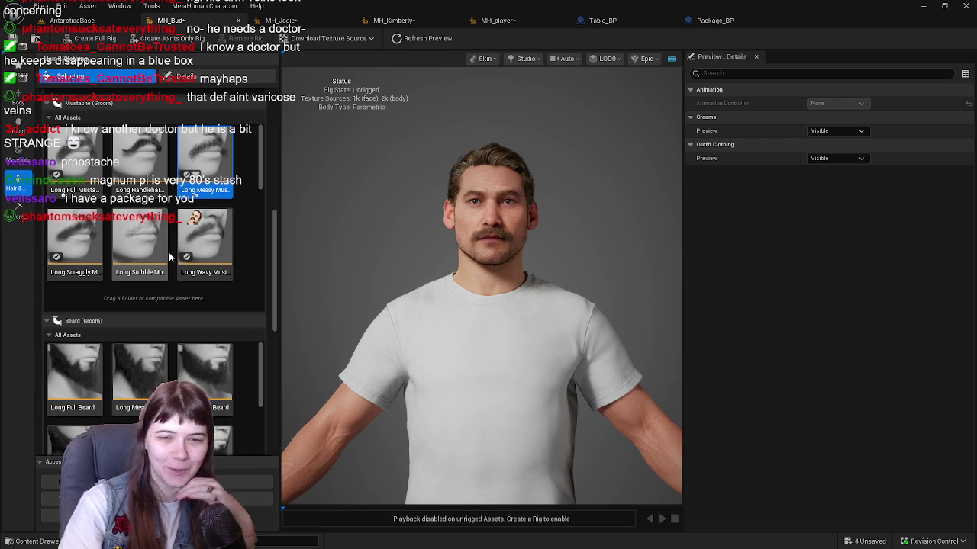
pyautogui.scroll(-2, 179, 254)
pyautogui.scroll(-2, 180, 253)
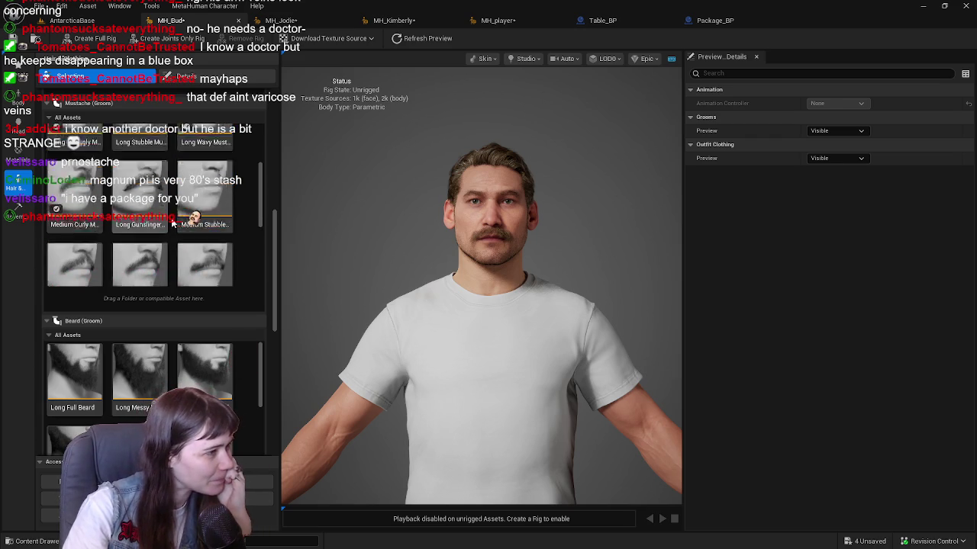
pyautogui.click(223, 212)
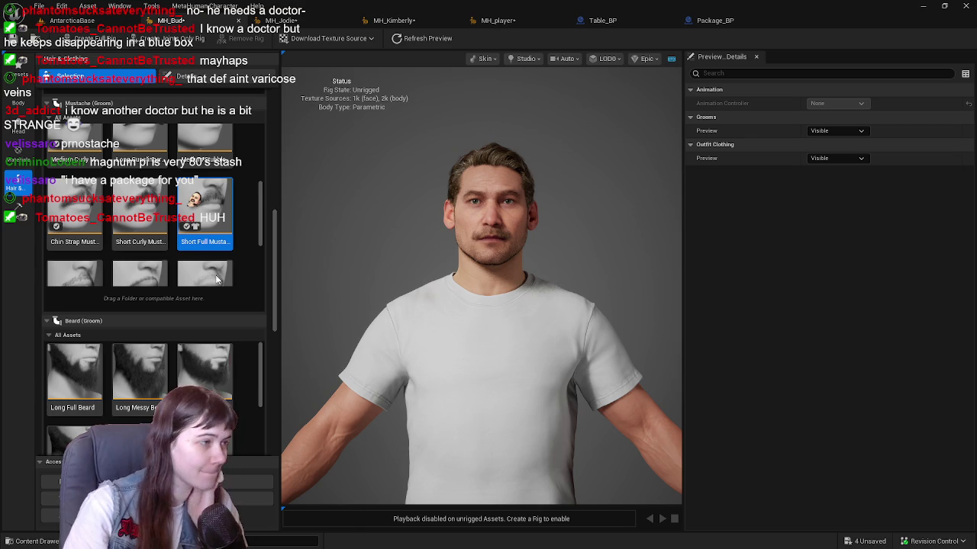
pyautogui.scroll(-3, 161, 207)
pyautogui.click(77, 174)
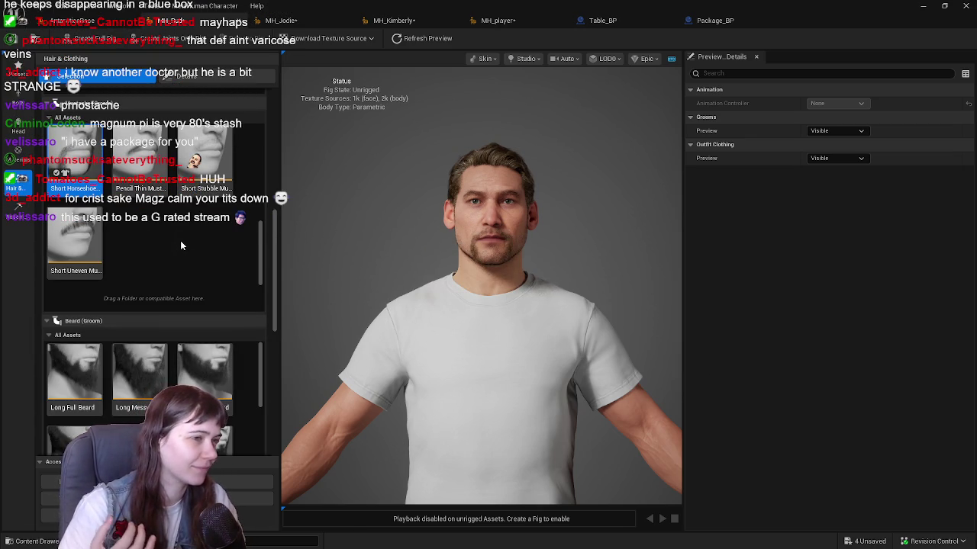
pyautogui.scroll(5, 429, 239)
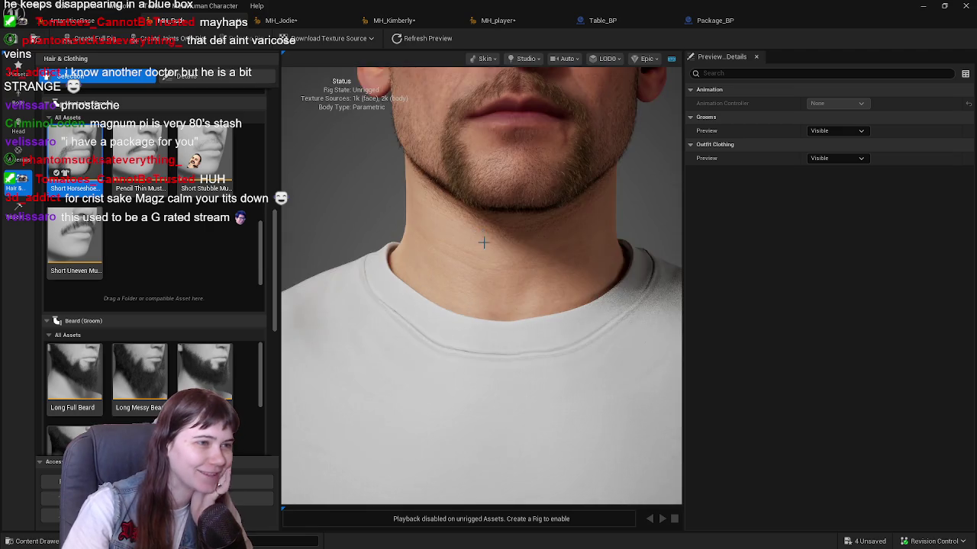
pyautogui.scroll(-3, 483, 252)
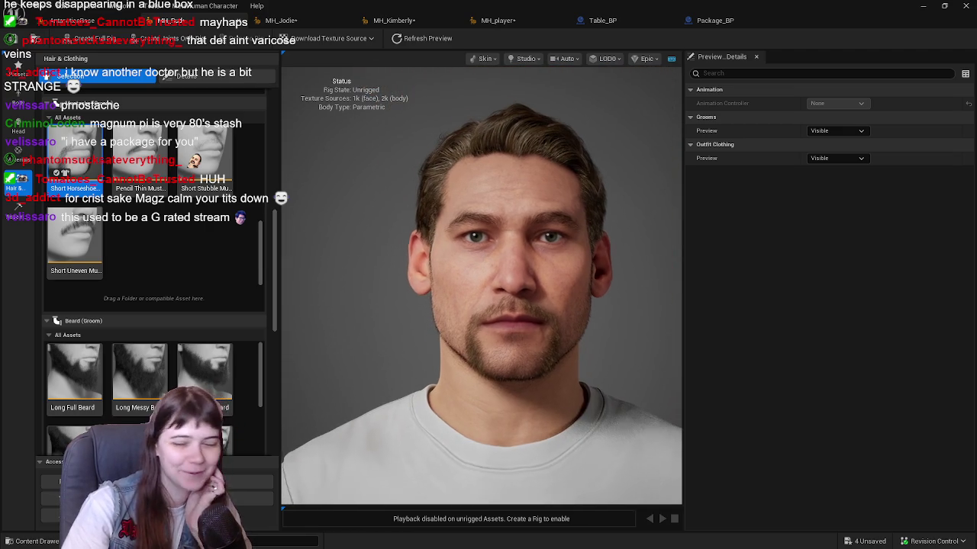
pyautogui.scroll(1, 479, 262)
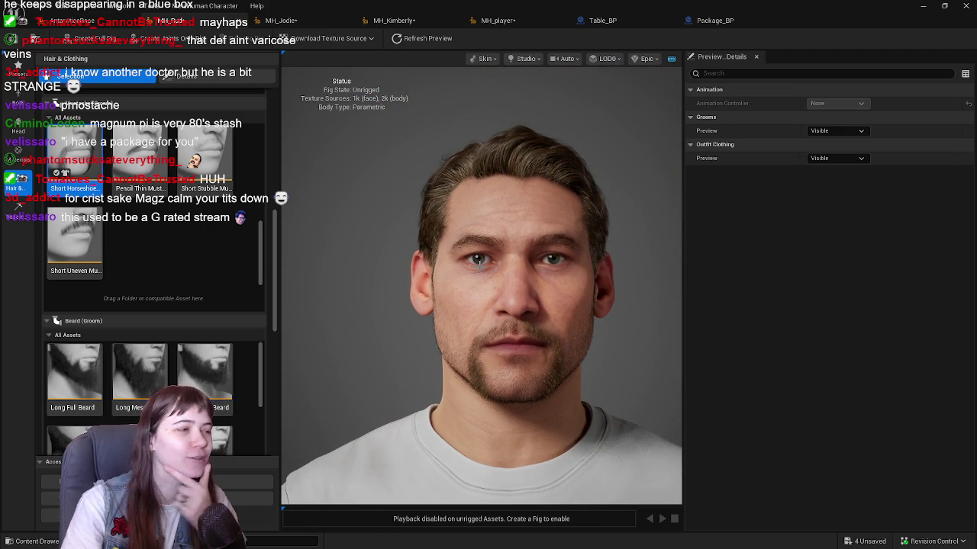
pyautogui.scroll(2, 191, 225)
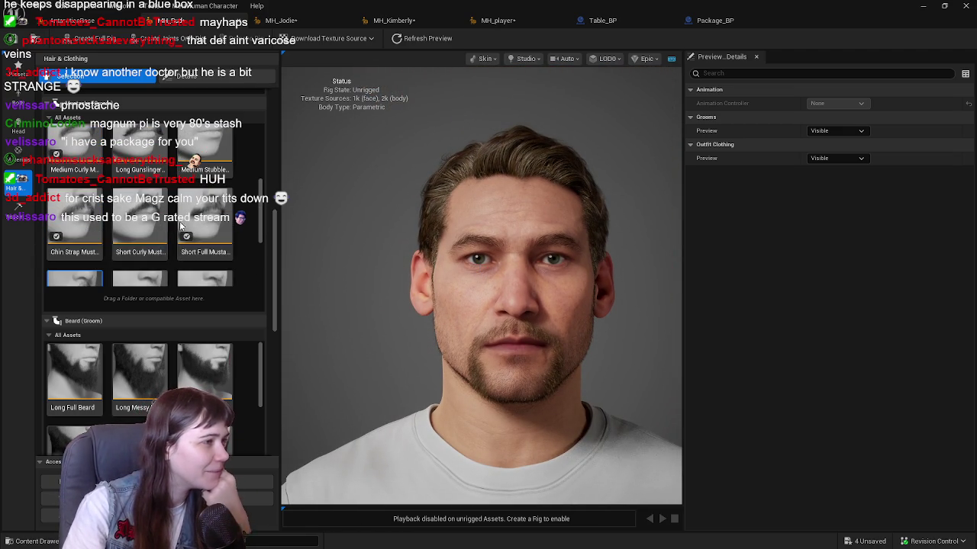
pyautogui.scroll(5, 187, 245)
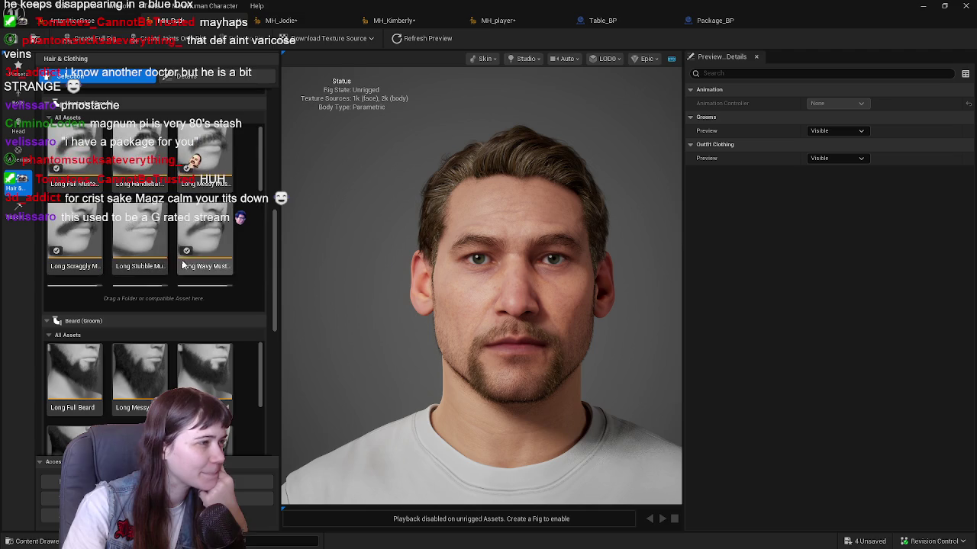
pyautogui.scroll(-1, 91, 194)
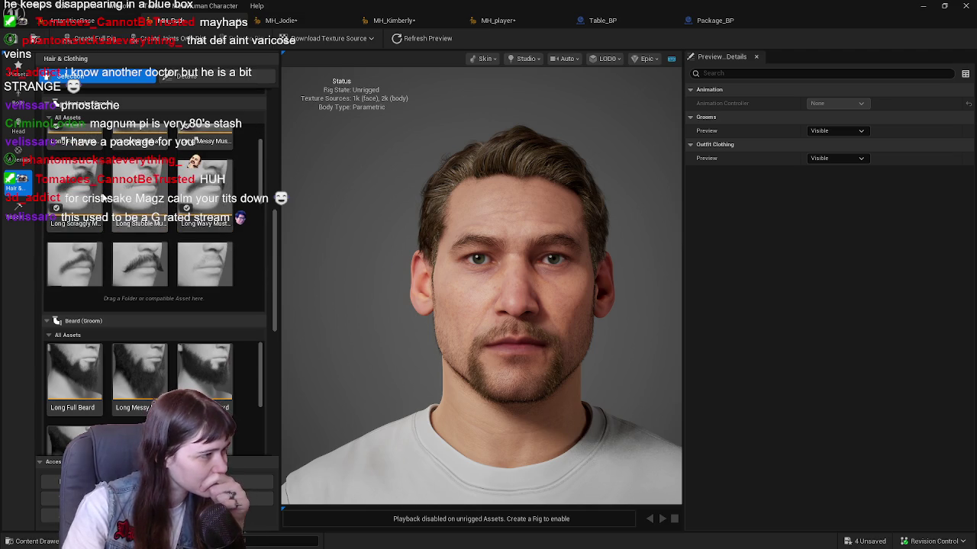
pyautogui.scroll(-5, 89, 190)
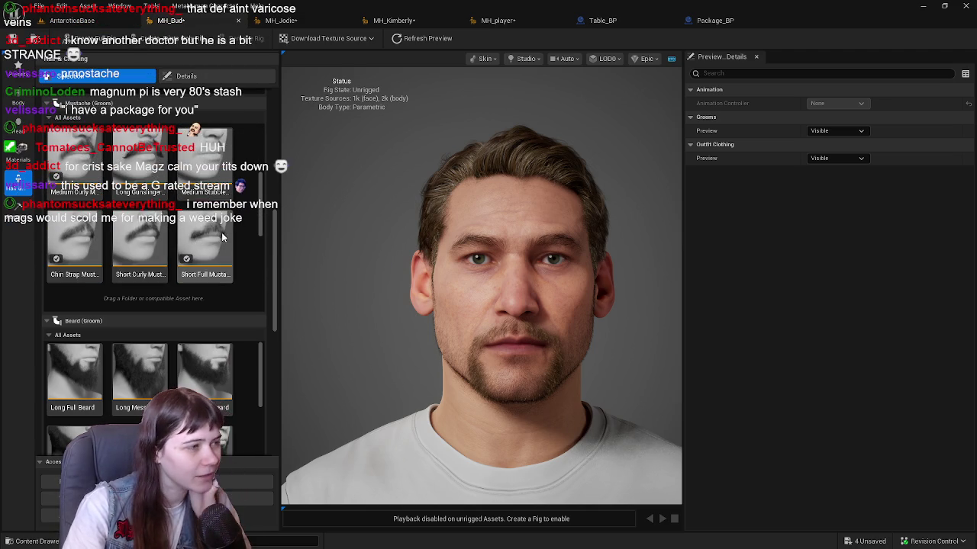
pyautogui.scroll(3, 224, 225)
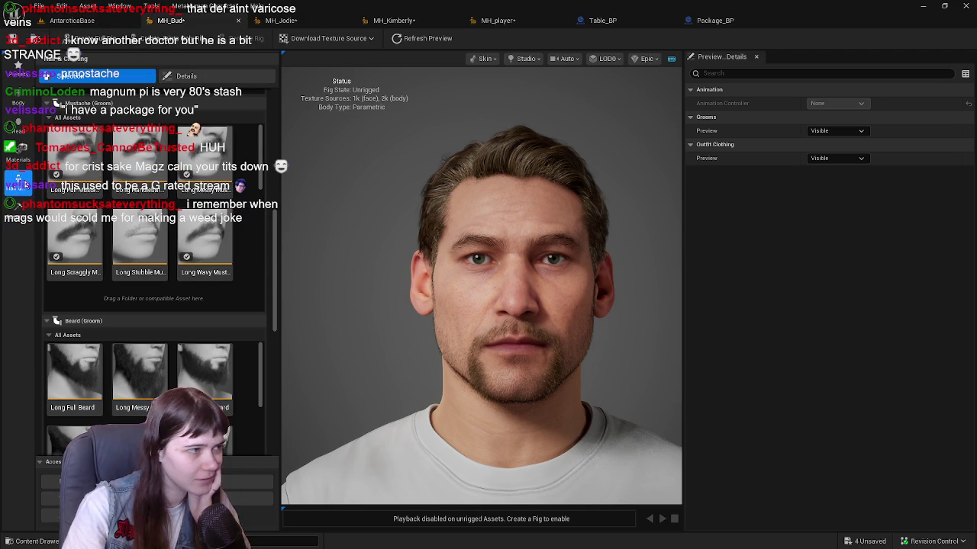
# Apply the Long Handlebar Mustache and place the Tombstone reference photo beside Bud.
pyautogui.click(155, 178)
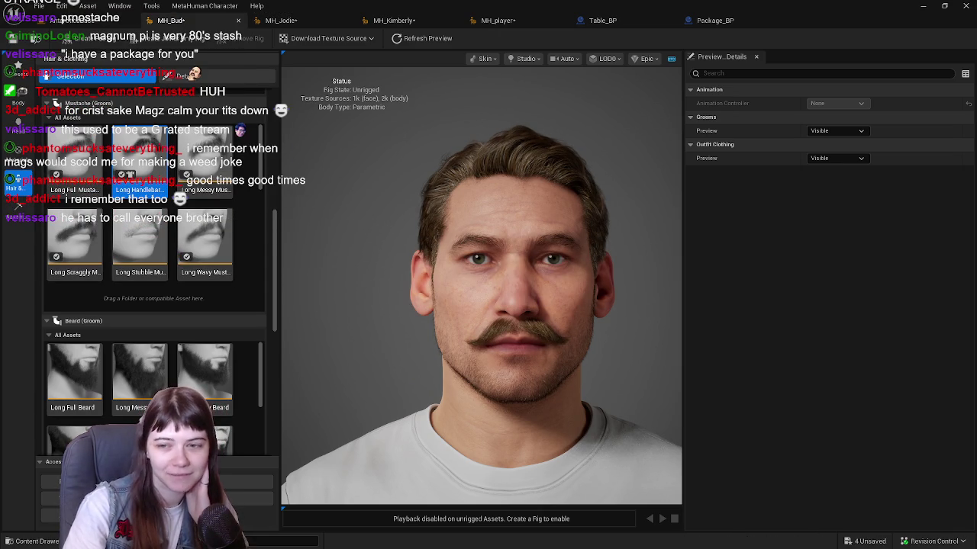
pyautogui.scroll(-3, 596, 347)
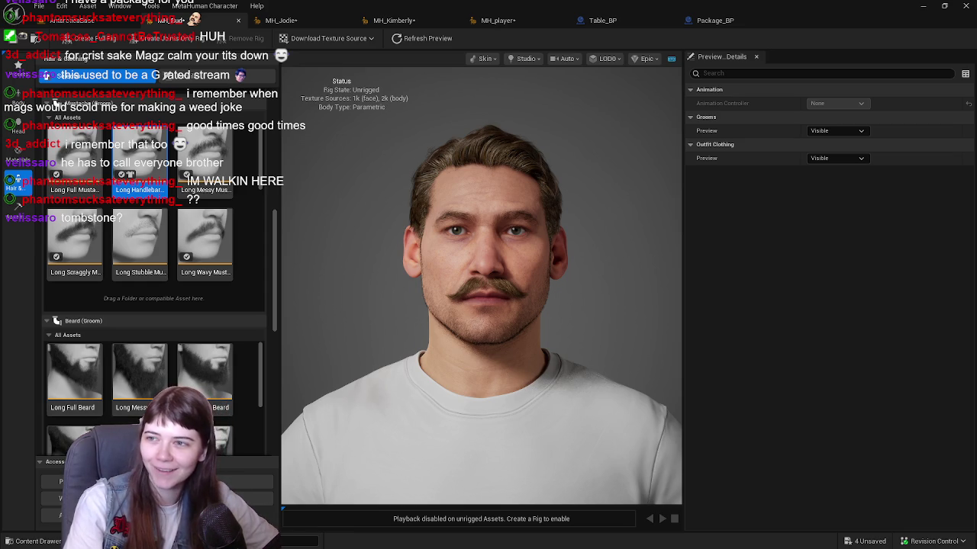
pyautogui.moveTo(714, 75); pyautogui.dragTo(816, 100)
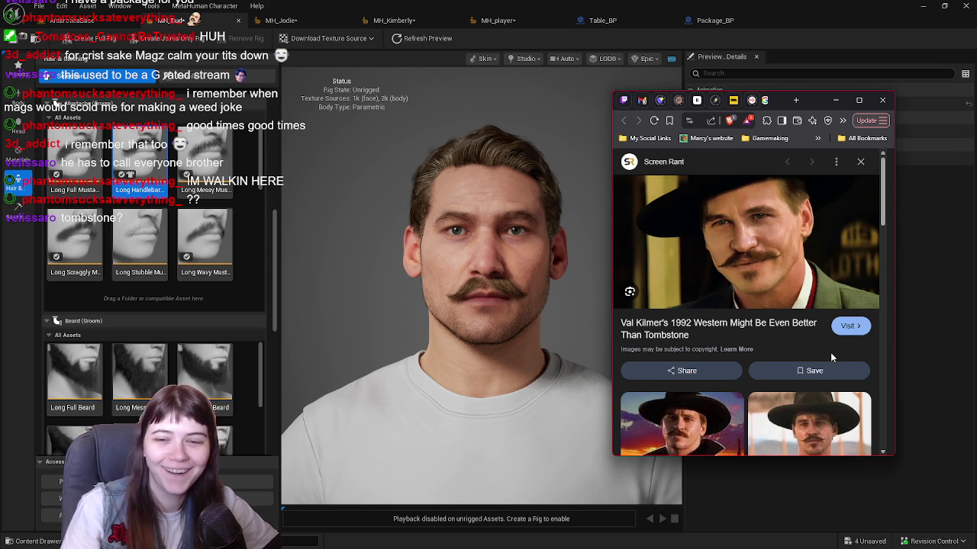
# Close the Google Images reference window, leaving only Bud's MetaHuman preview.
pyautogui.scroll(-2, 809, 350)
pyautogui.scroll(2, 807, 358)
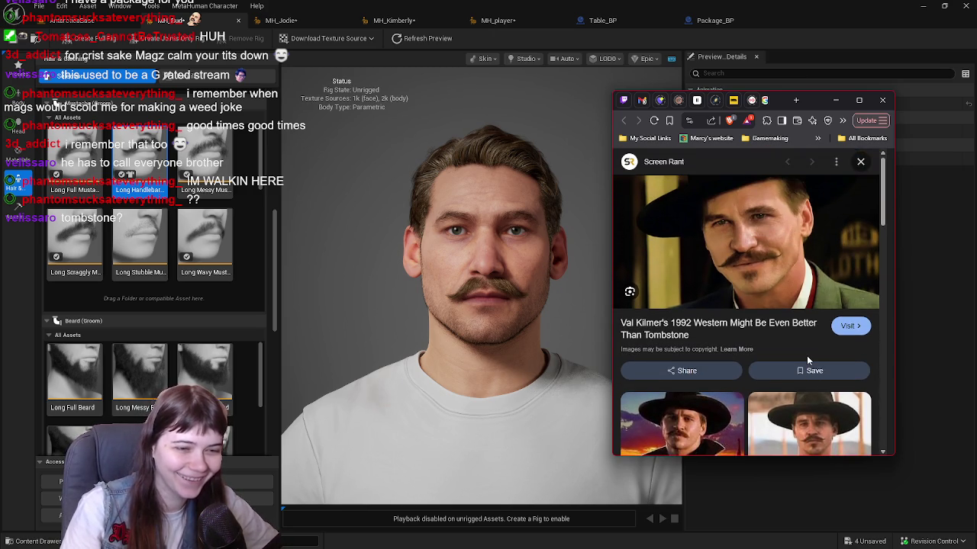
pyautogui.click(836, 100)
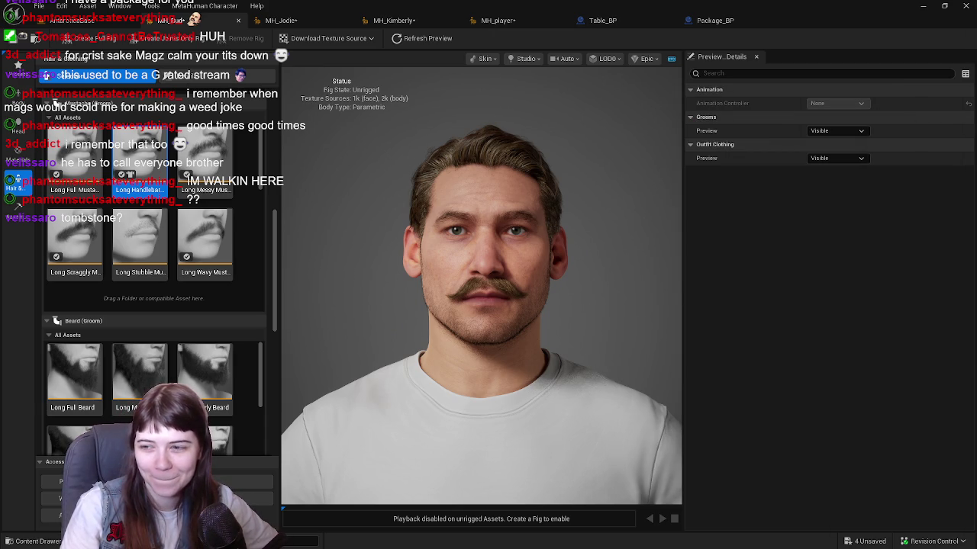
pyautogui.scroll(5, 543, 277)
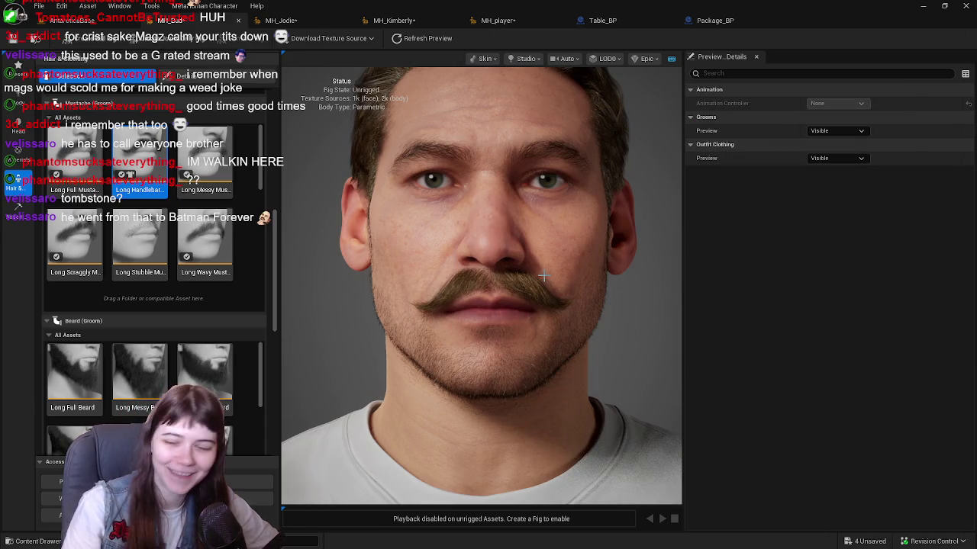
pyautogui.scroll(-5, 544, 276)
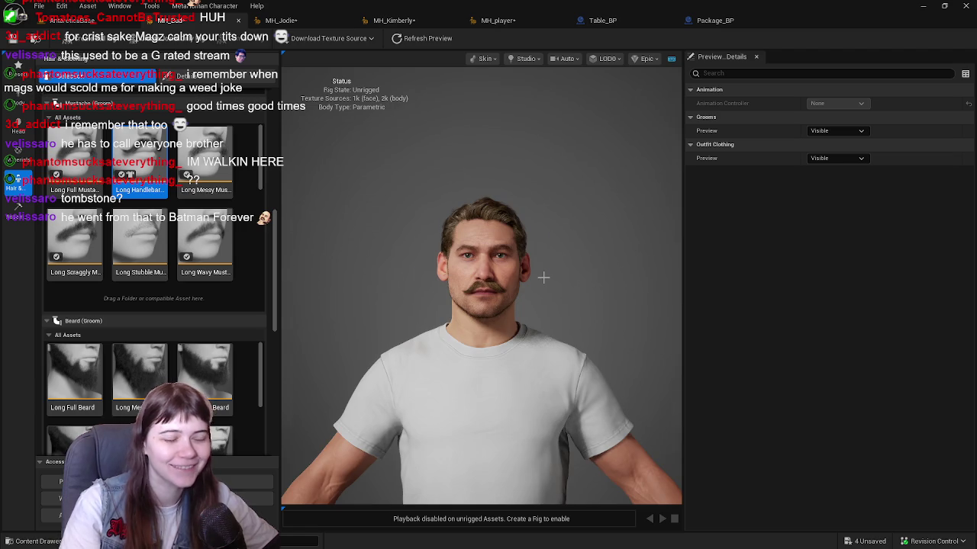
pyautogui.scroll(2, 543, 276)
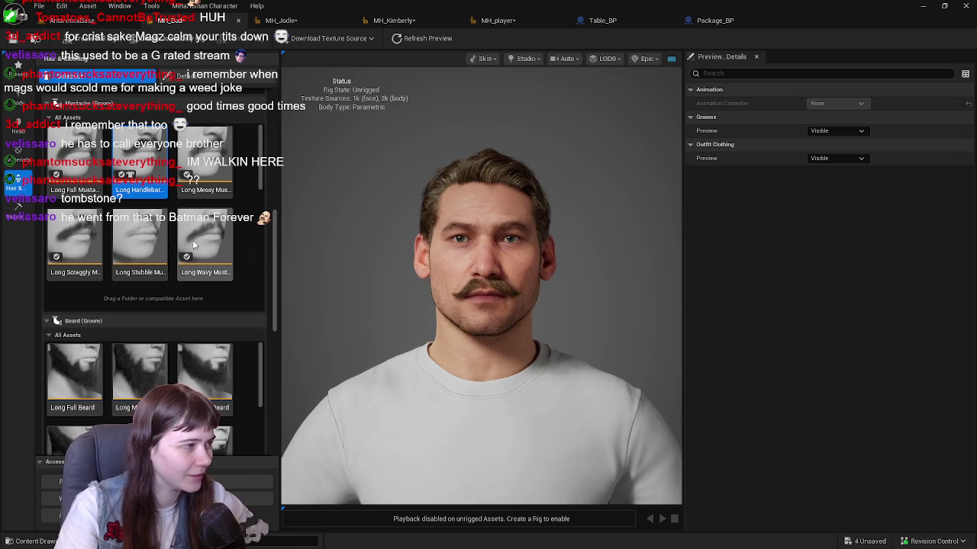
pyautogui.scroll(-1, 153, 229)
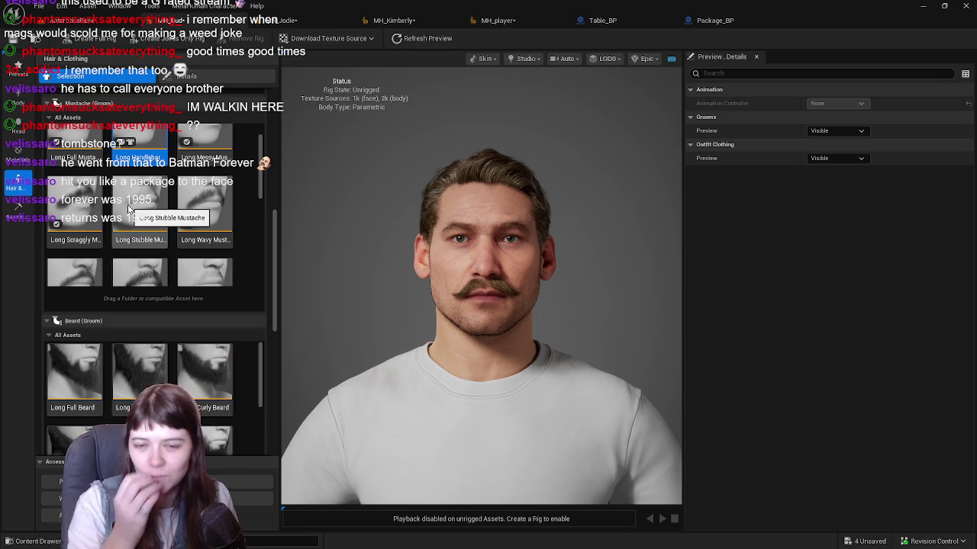
pyautogui.scroll(-5, 142, 230)
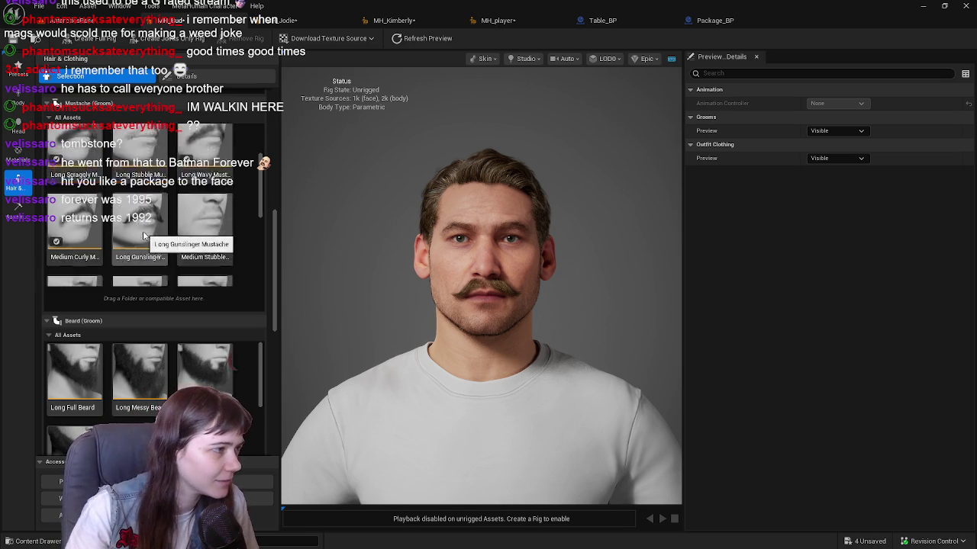
# Try the Short Curly, Long Wavy, Long Gunslinger and Short Full mustaches, then choose Short Uneven.
pyautogui.scroll(-2, 153, 232)
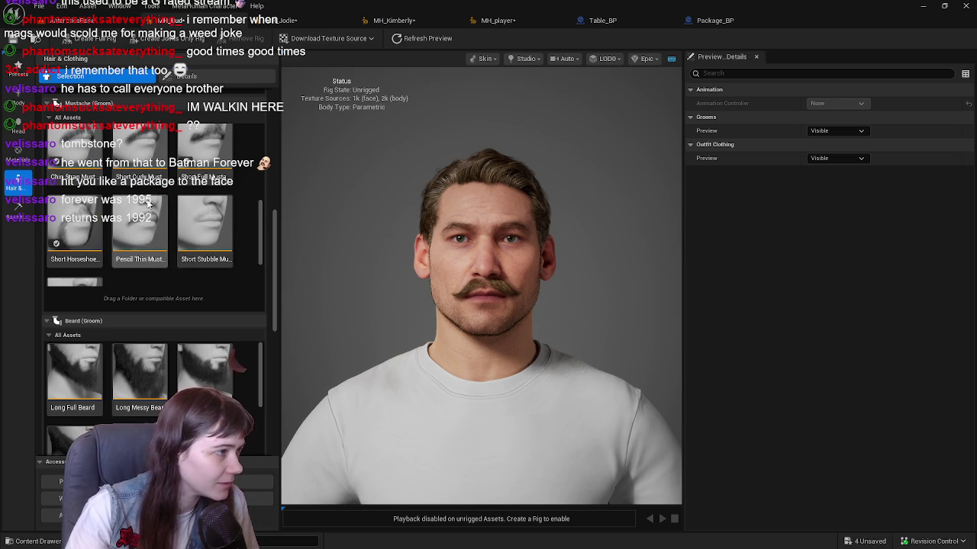
pyautogui.click(167, 172)
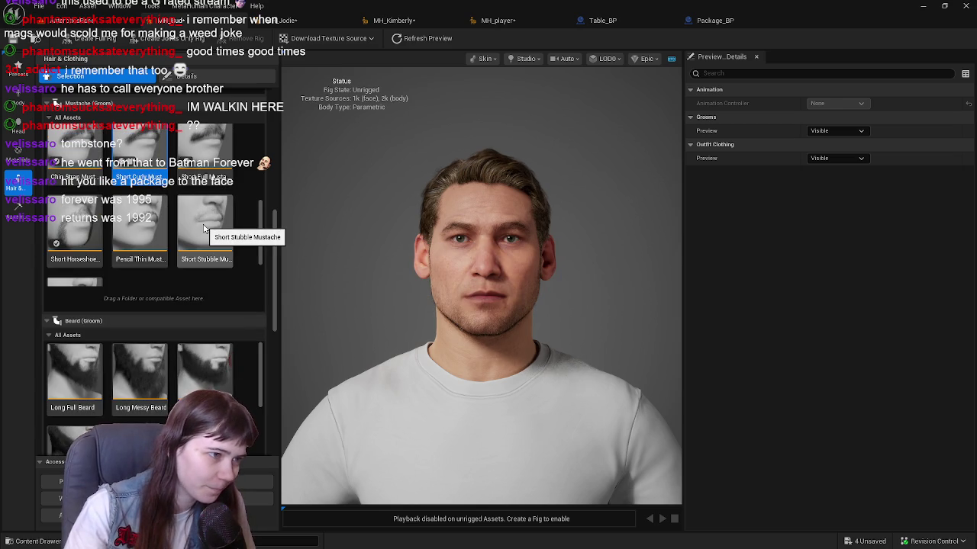
pyautogui.scroll(5, 203, 227)
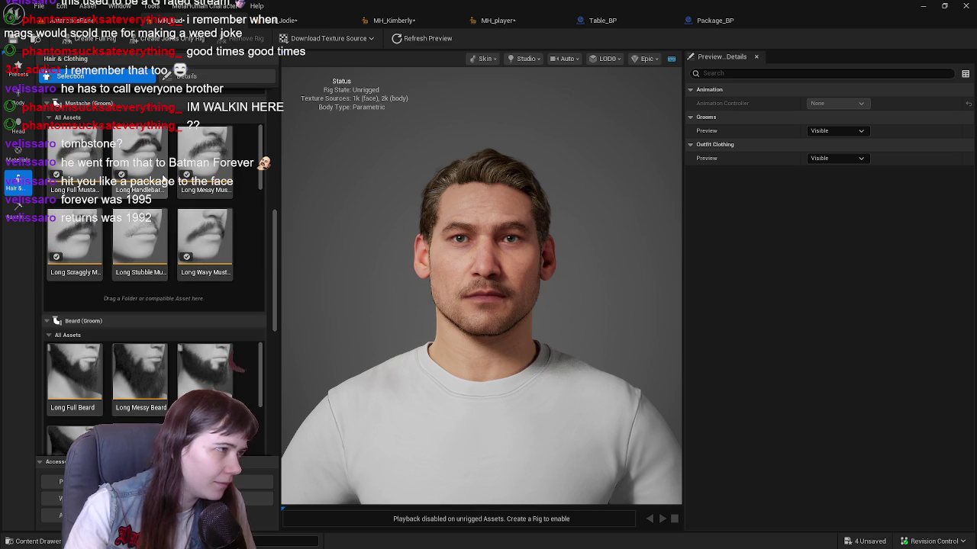
pyautogui.click(218, 235)
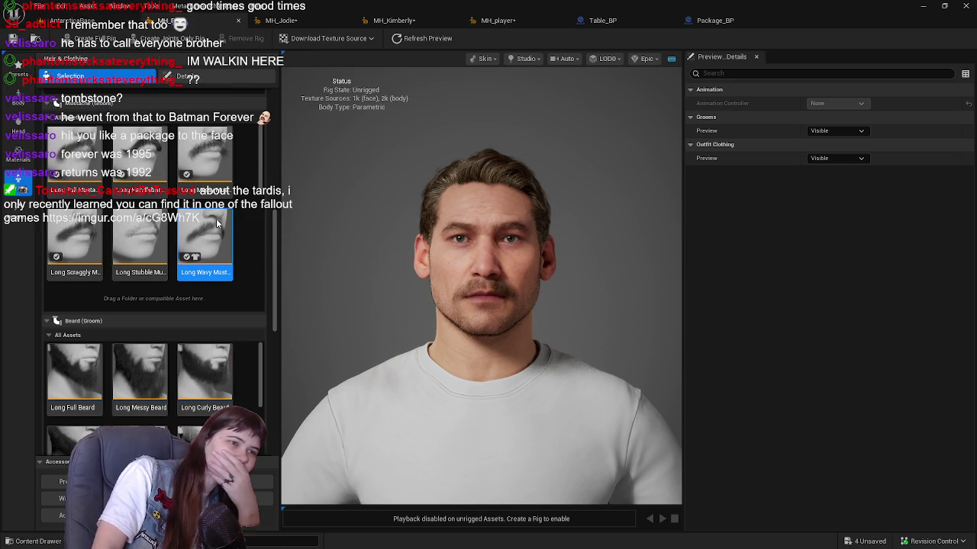
pyautogui.scroll(-1, 218, 235)
pyautogui.scroll(-1, 125, 219)
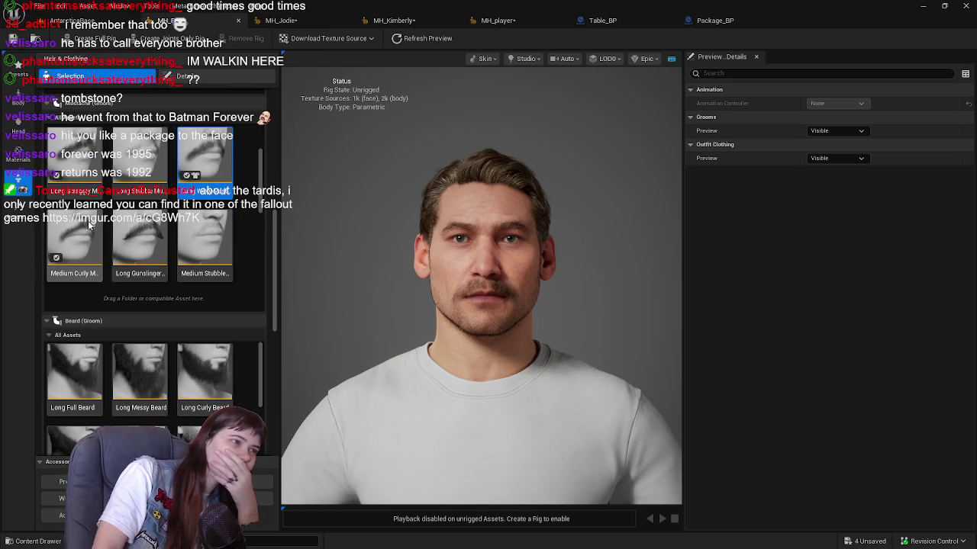
pyautogui.click(129, 229)
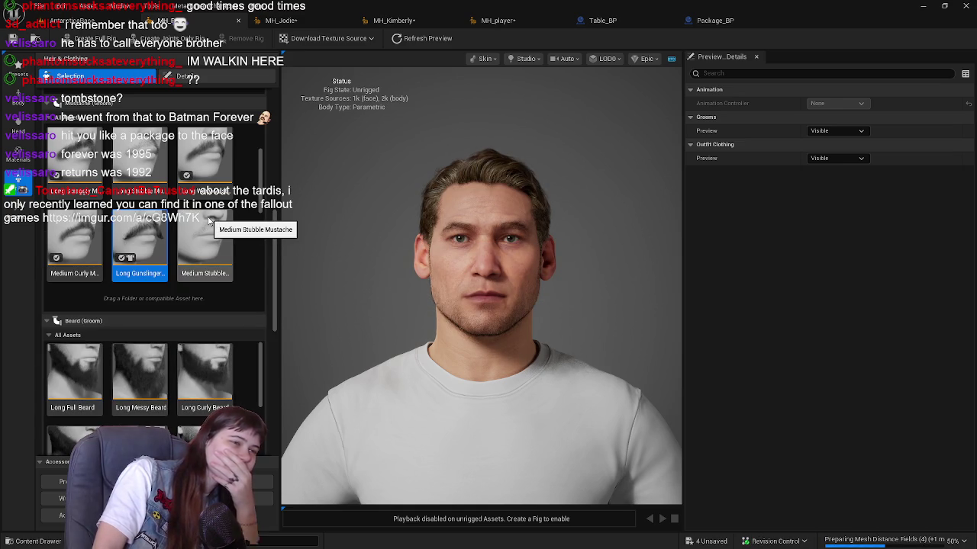
pyautogui.scroll(-2, 209, 220)
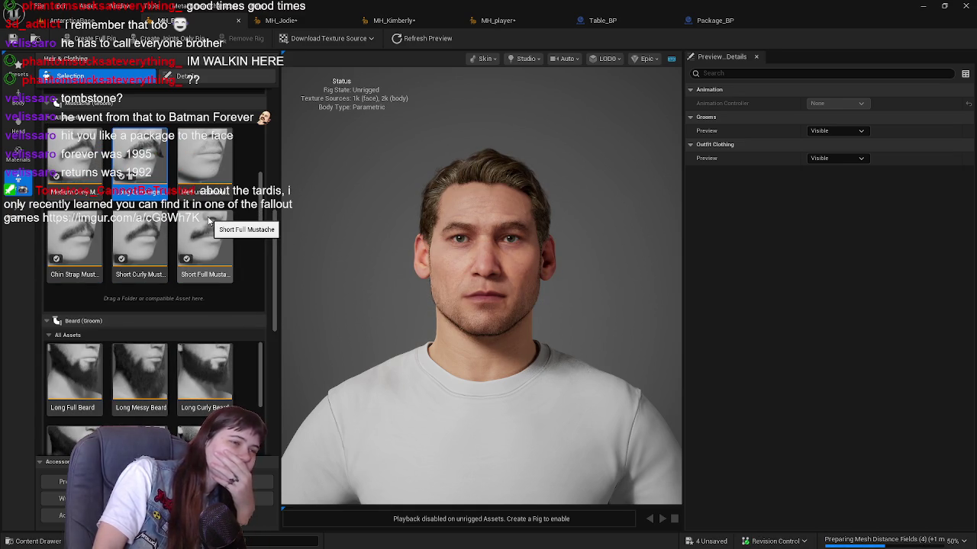
pyautogui.click(209, 221)
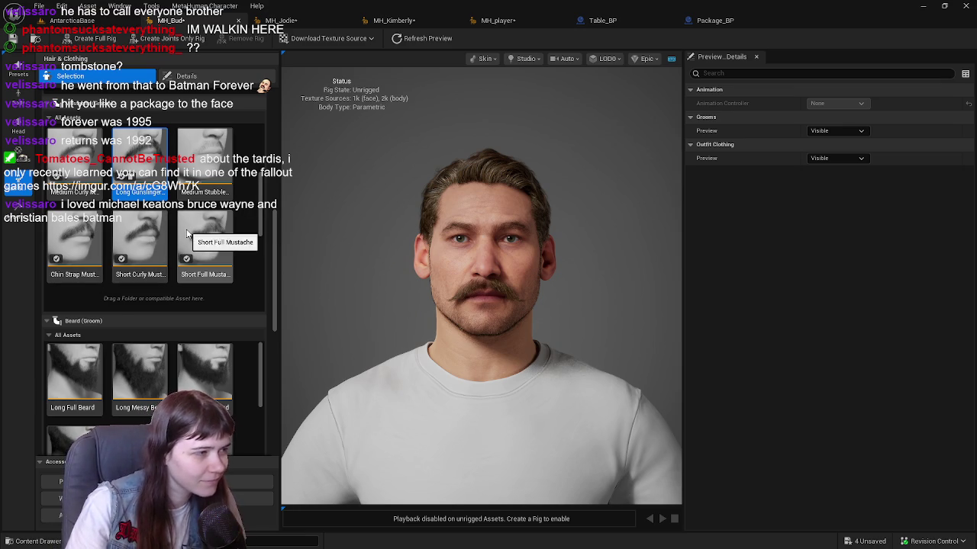
pyautogui.scroll(-1, 185, 235)
pyautogui.scroll(-3, 197, 229)
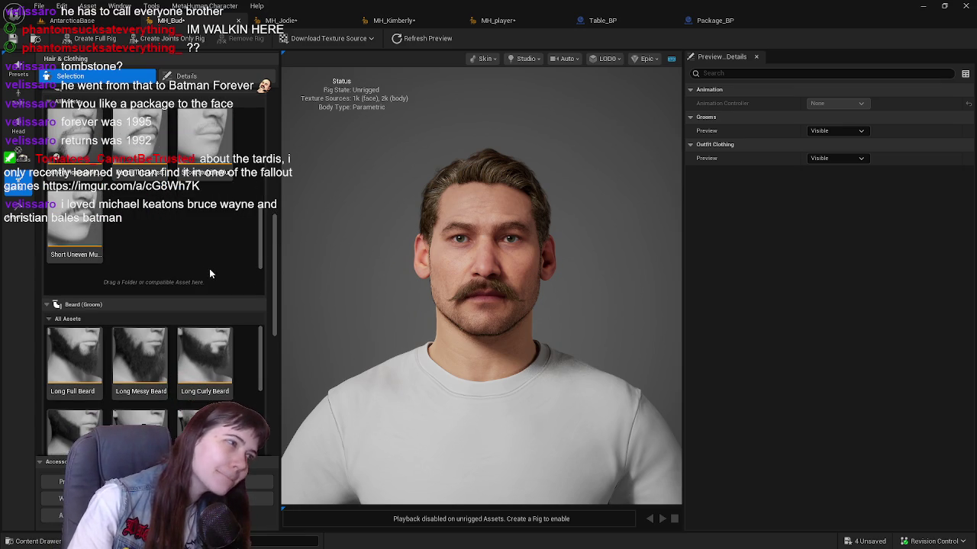
pyautogui.click(75, 229)
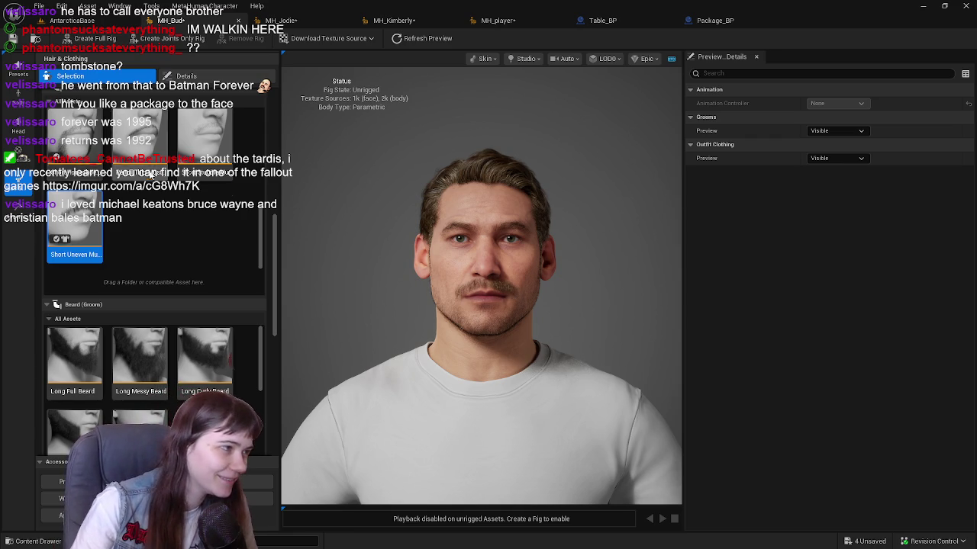
pyautogui.scroll(3, 143, 175)
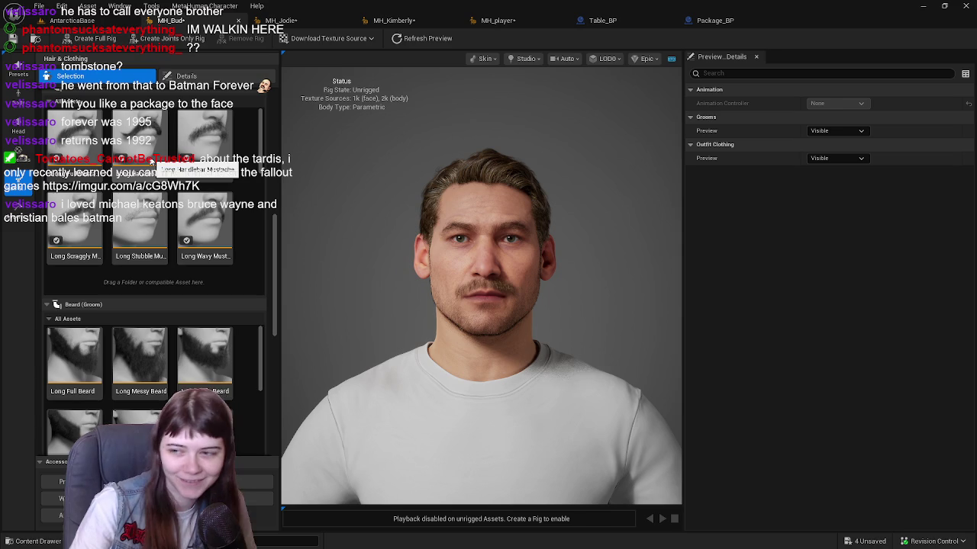
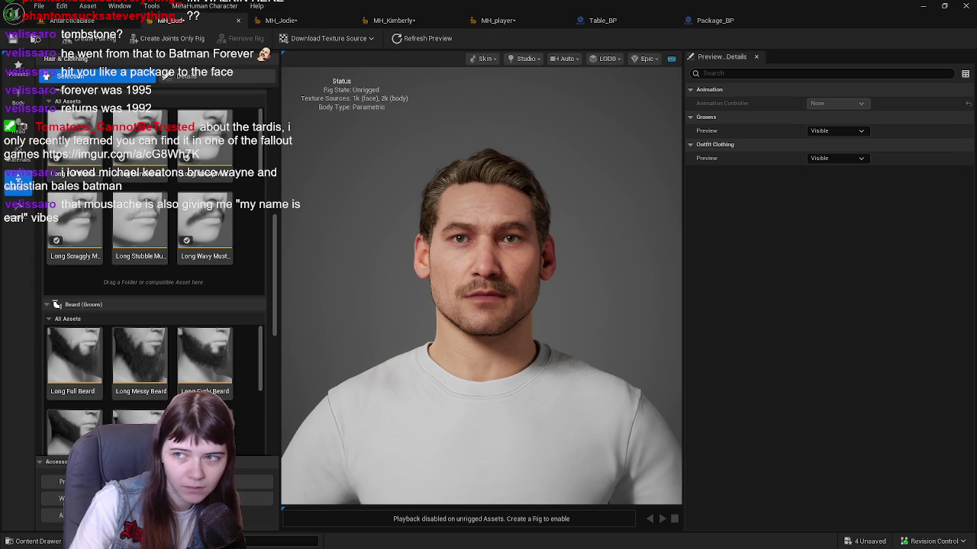
# Close the browser and preview the Long Full and Medium Curly mustaches on MH_Bud.
pyautogui.moveTo(976, 84)
pyautogui.mouseDown()
pyautogui.moveTo(721, 82)
pyautogui.moveTo(736, 1)
pyautogui.mouseUp()
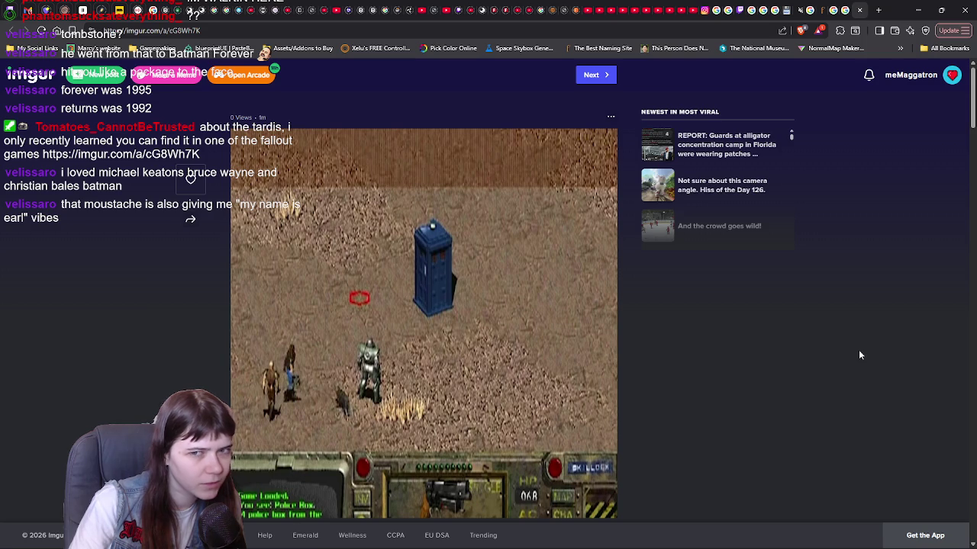
pyautogui.click(965, 9)
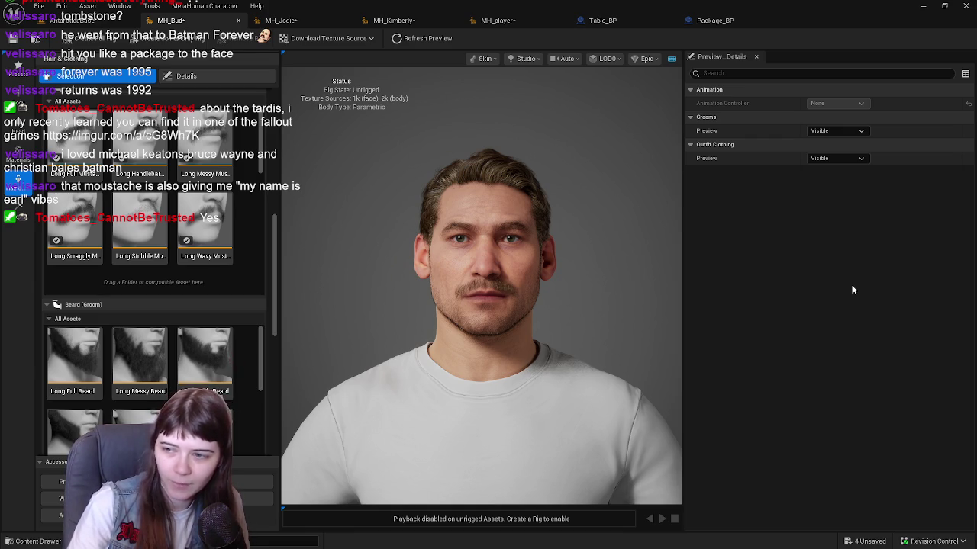
pyautogui.scroll(-3, 512, 343)
pyautogui.scroll(3, 543, 347)
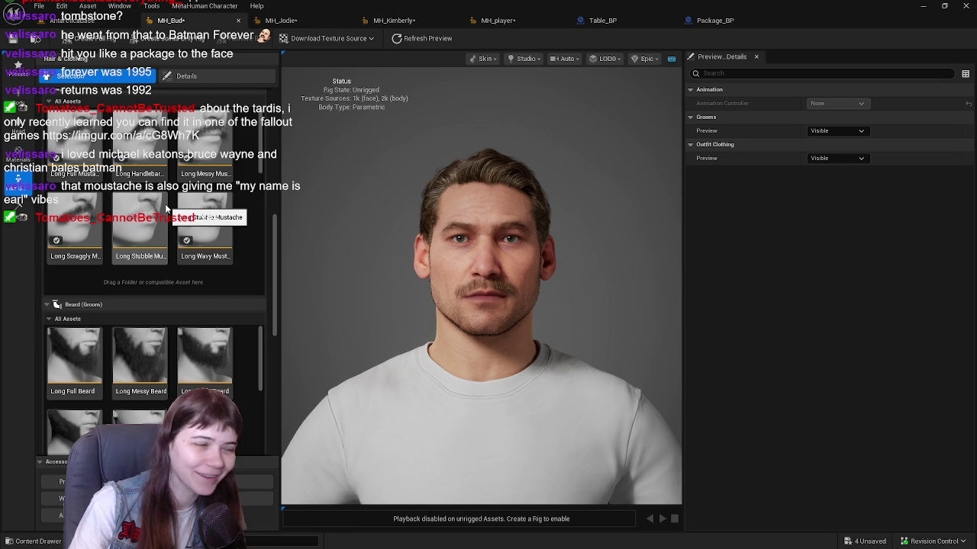
pyautogui.click(84, 162)
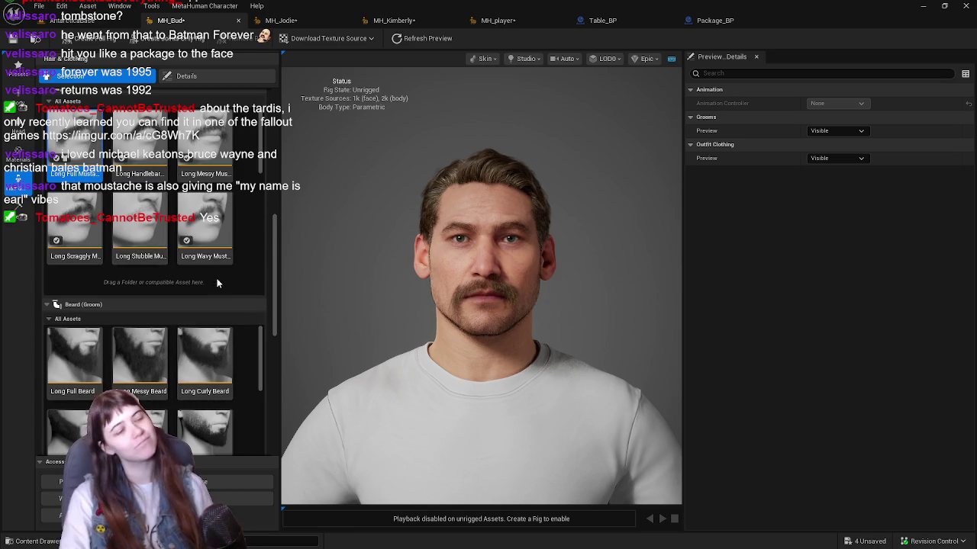
pyautogui.scroll(-2, 186, 206)
pyautogui.scroll(2, 186, 206)
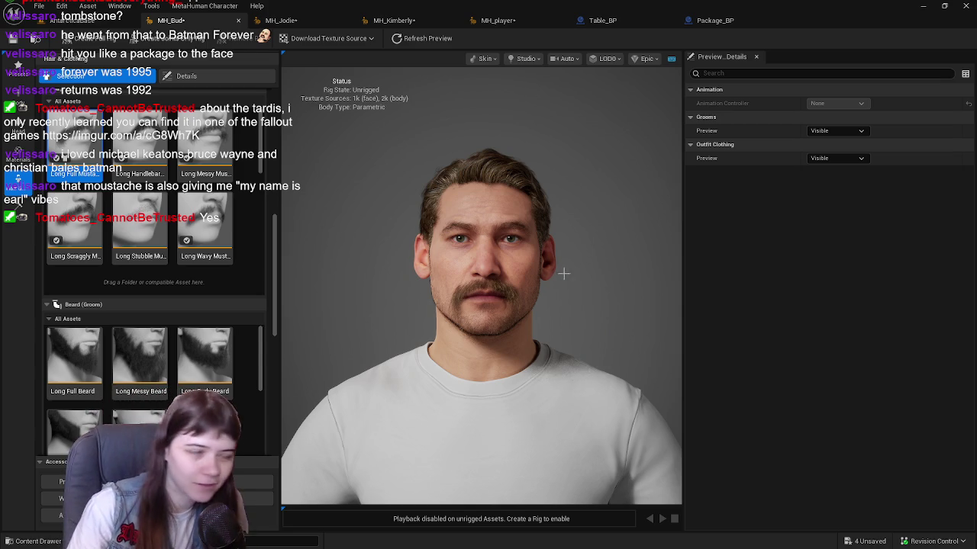
pyautogui.scroll(-1, 137, 210)
pyautogui.scroll(1, 145, 212)
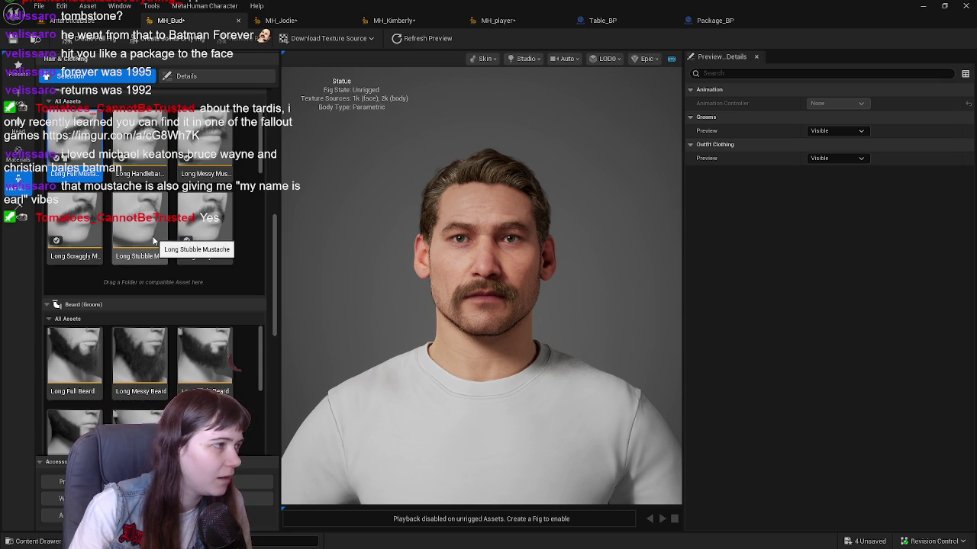
pyautogui.scroll(-5, 233, 226)
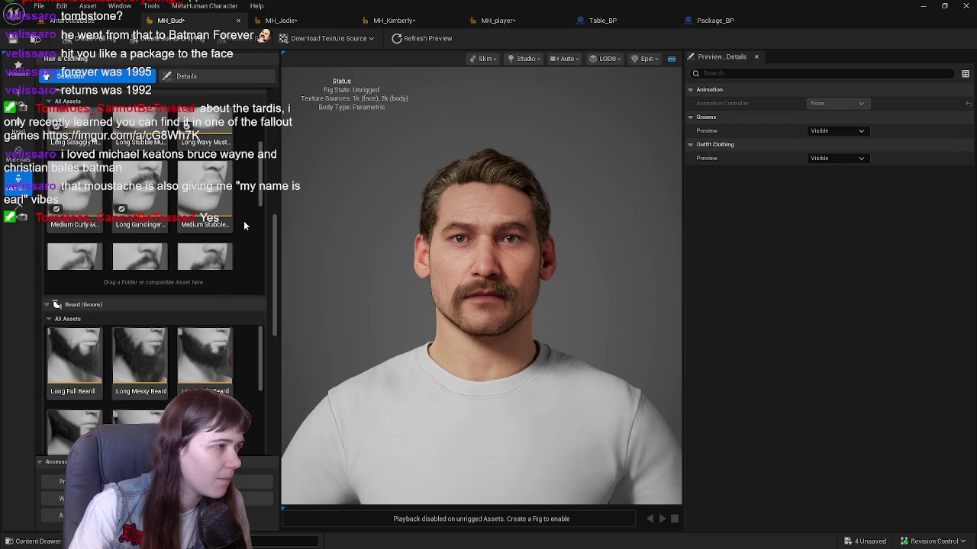
pyautogui.scroll(-2, 245, 226)
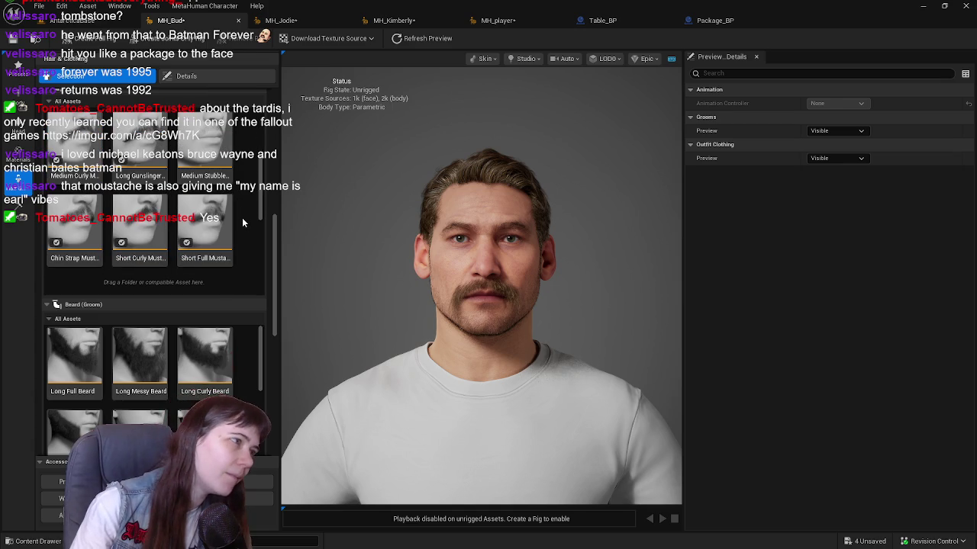
pyautogui.scroll(3, 242, 217)
pyautogui.click(74, 227)
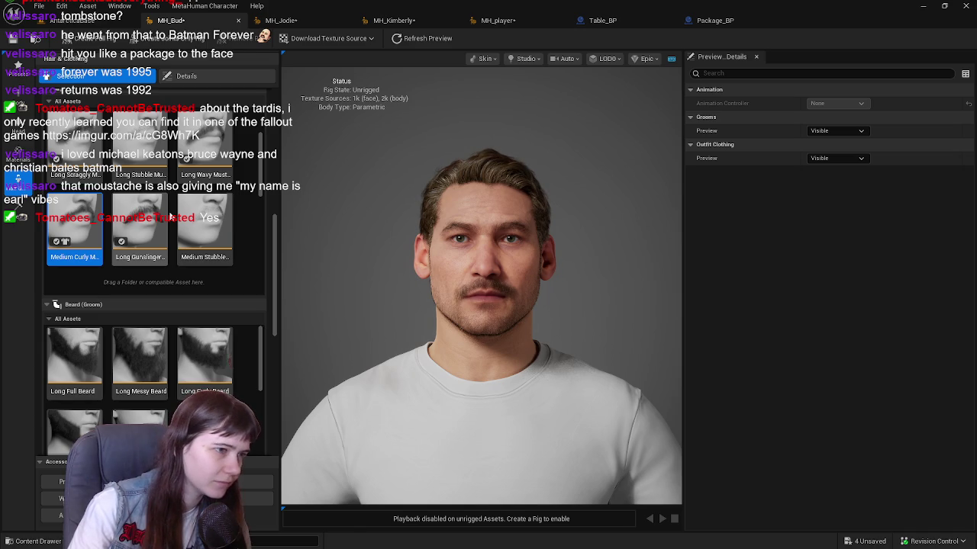
# Compare the Long Scraggly, Long Messy, Long Full and Long Stubble mustaches.
pyautogui.scroll(2, 153, 221)
pyautogui.click(90, 208)
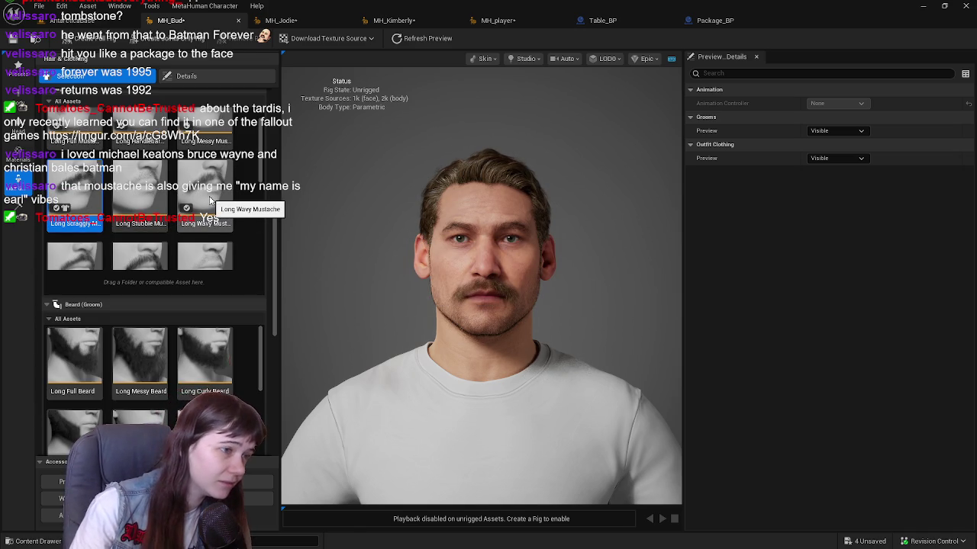
pyautogui.scroll(1, 181, 202)
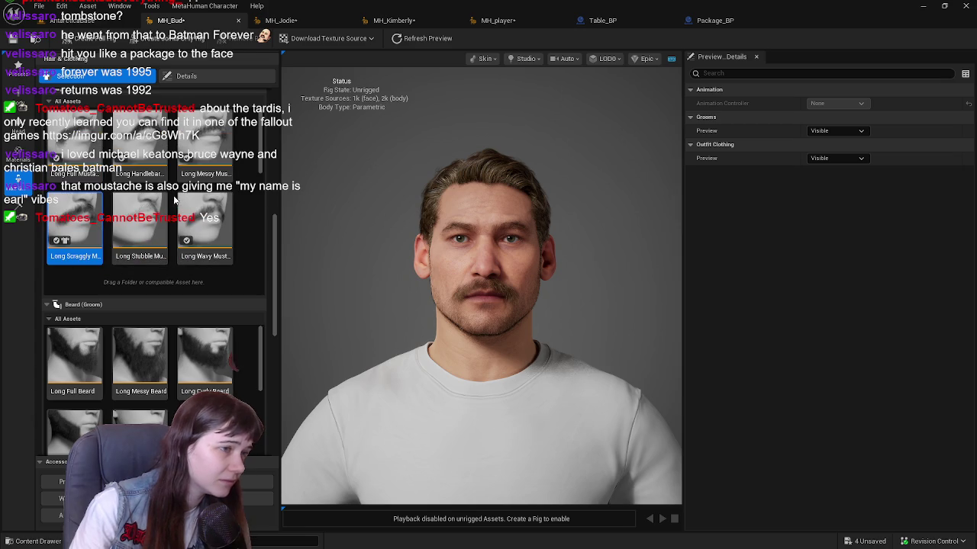
pyautogui.scroll(-3, 393, 262)
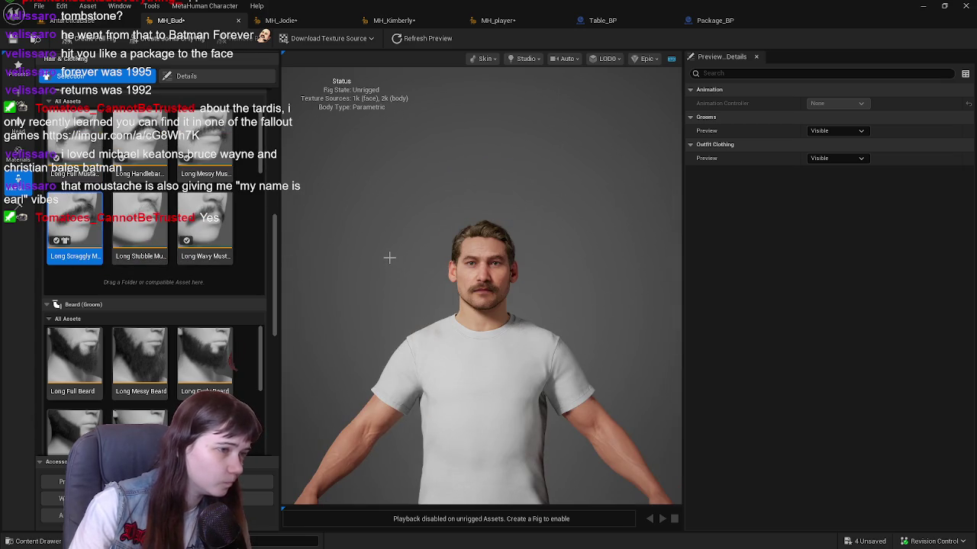
pyautogui.scroll(1, 389, 260)
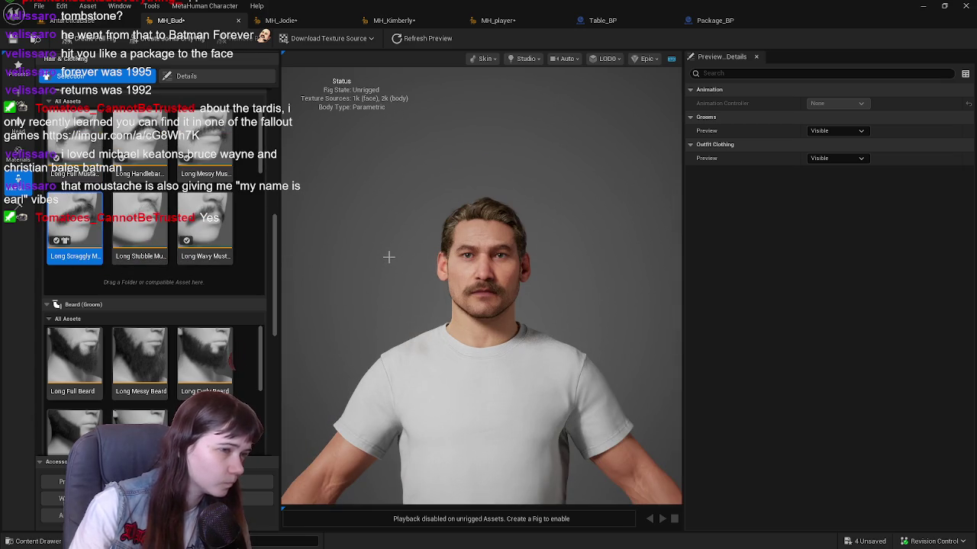
pyautogui.click(199, 139)
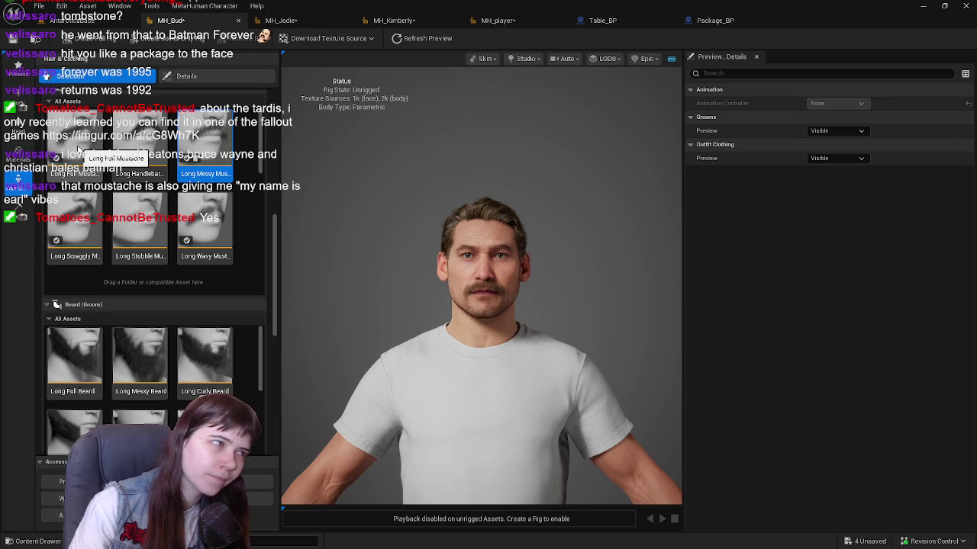
pyautogui.click(79, 149)
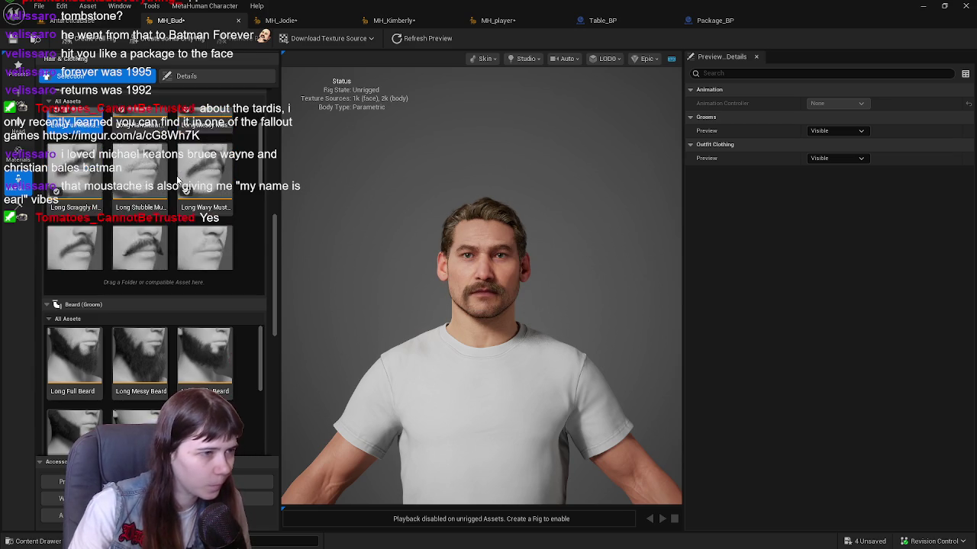
pyautogui.scroll(-2, 156, 156)
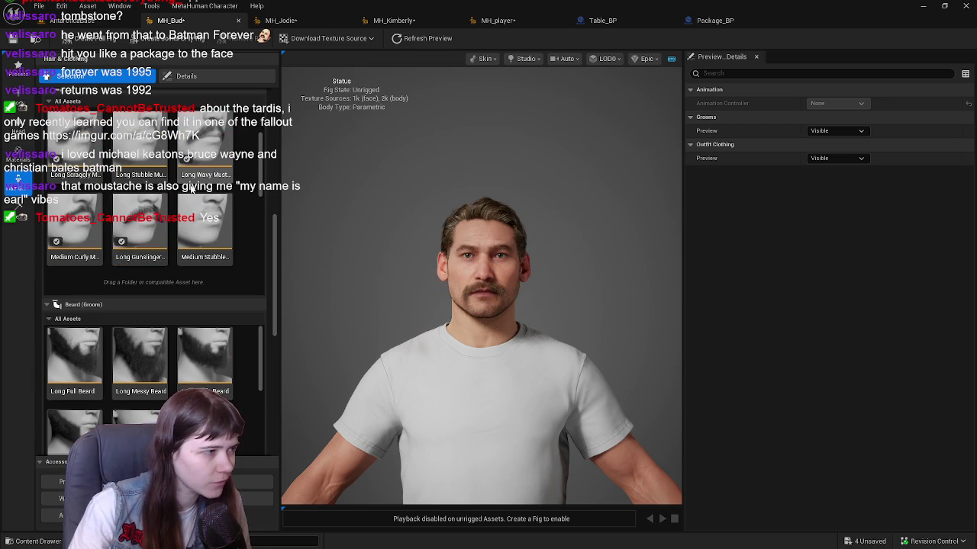
pyautogui.click(159, 163)
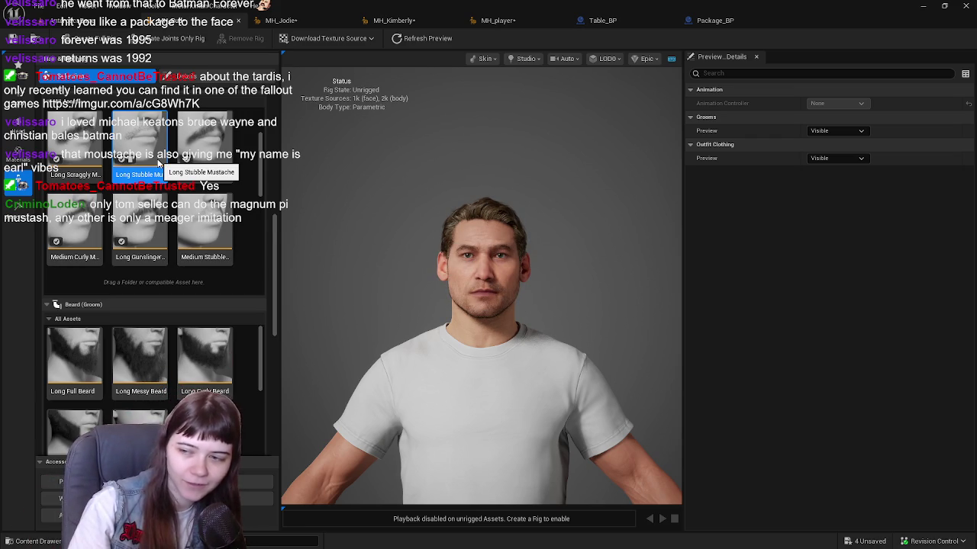
# Apply the Short Stubble Mustache to MH_Bud.
pyautogui.scroll(2, 407, 250)
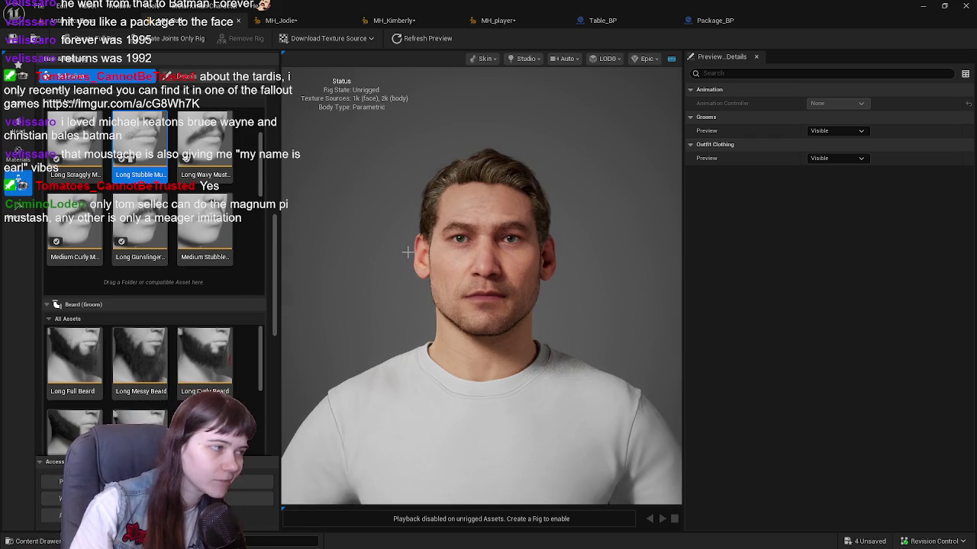
pyautogui.scroll(-3, 407, 249)
pyautogui.scroll(-3, 203, 227)
pyautogui.click(203, 227)
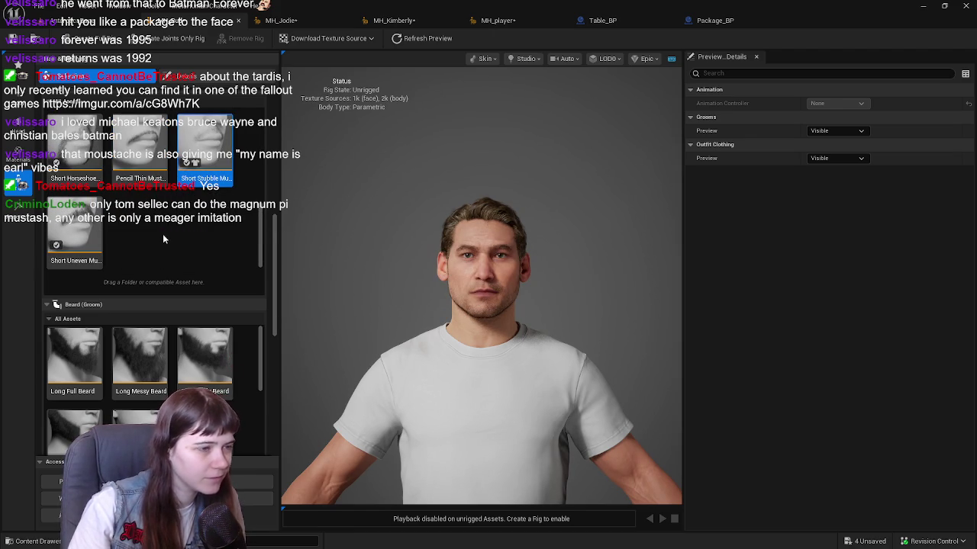
pyautogui.scroll(5, 454, 292)
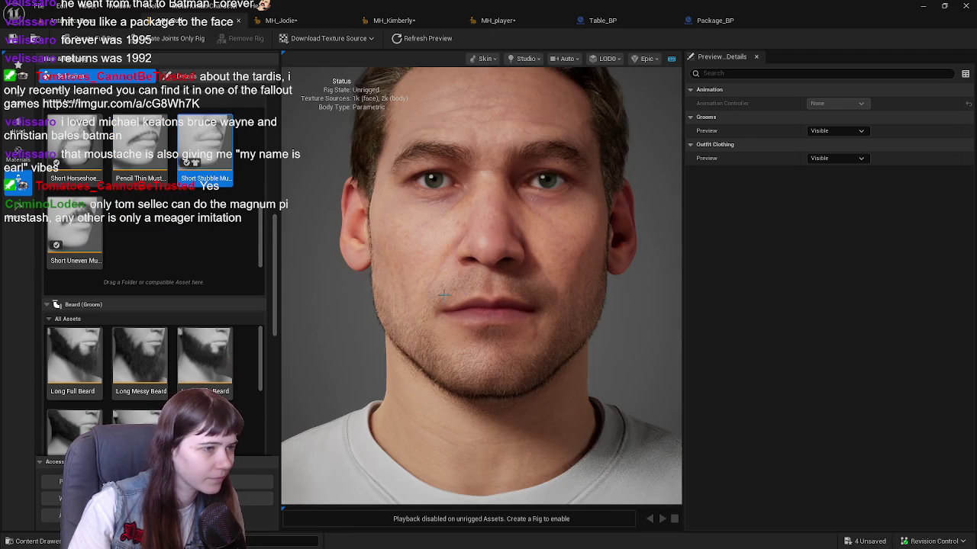
pyautogui.scroll(-5, 382, 305)
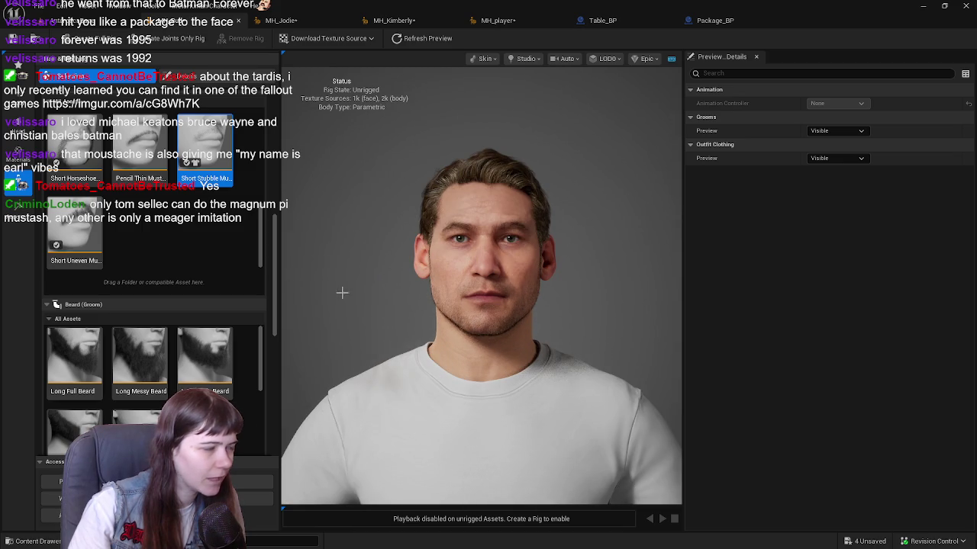
pyautogui.scroll(-5, 165, 372)
# Give MH_Bud a medium stubble beard, then change it to the Stubble Beard.
pyautogui.scroll(-5, 166, 372)
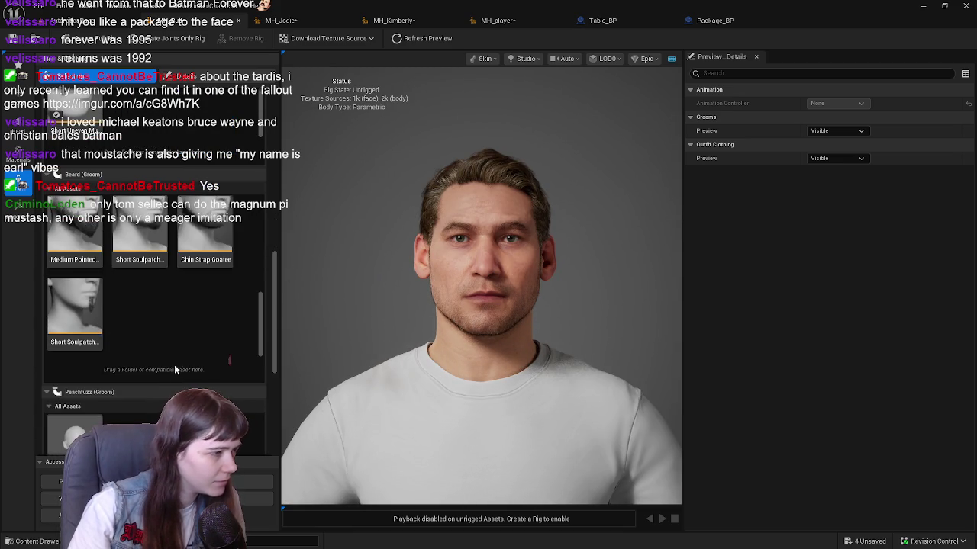
pyautogui.scroll(-2, 180, 325)
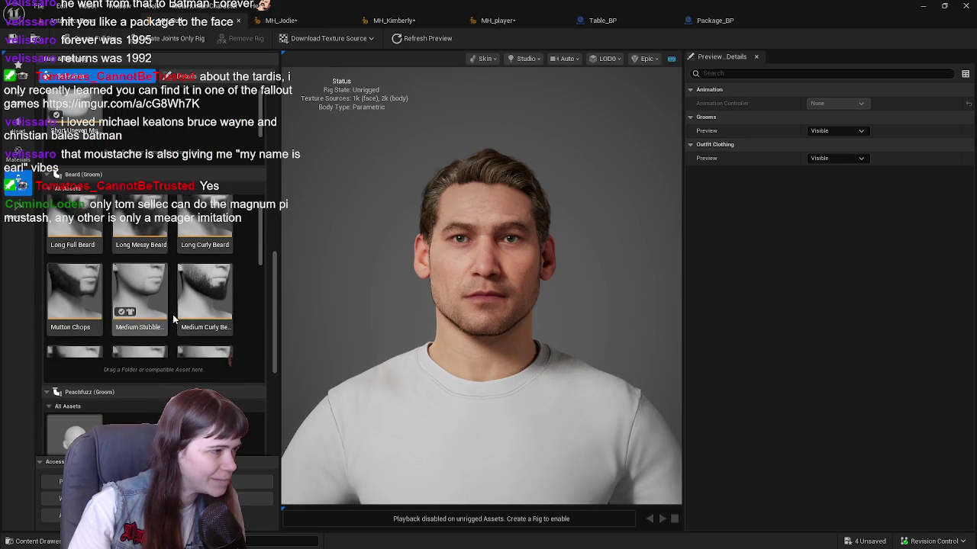
pyautogui.click(158, 253)
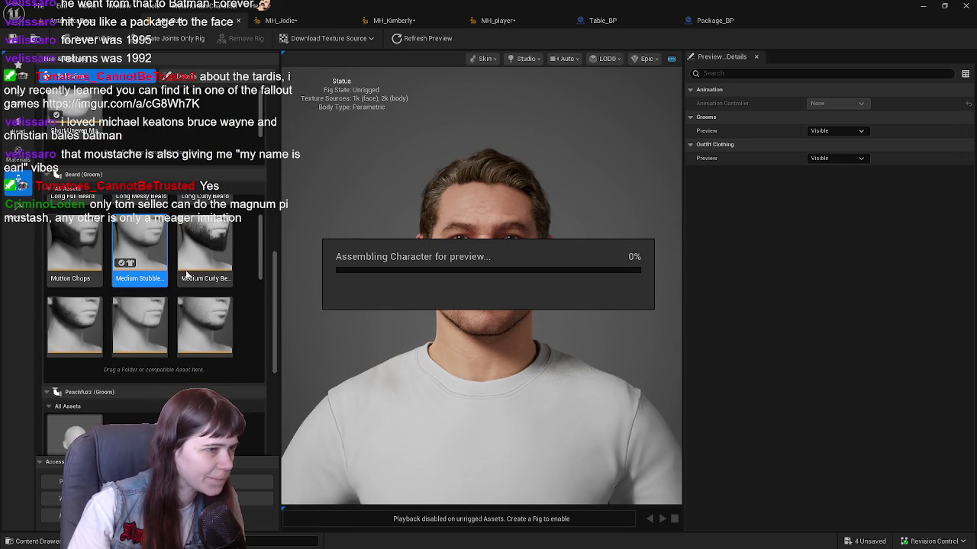
pyautogui.scroll(-3, 187, 276)
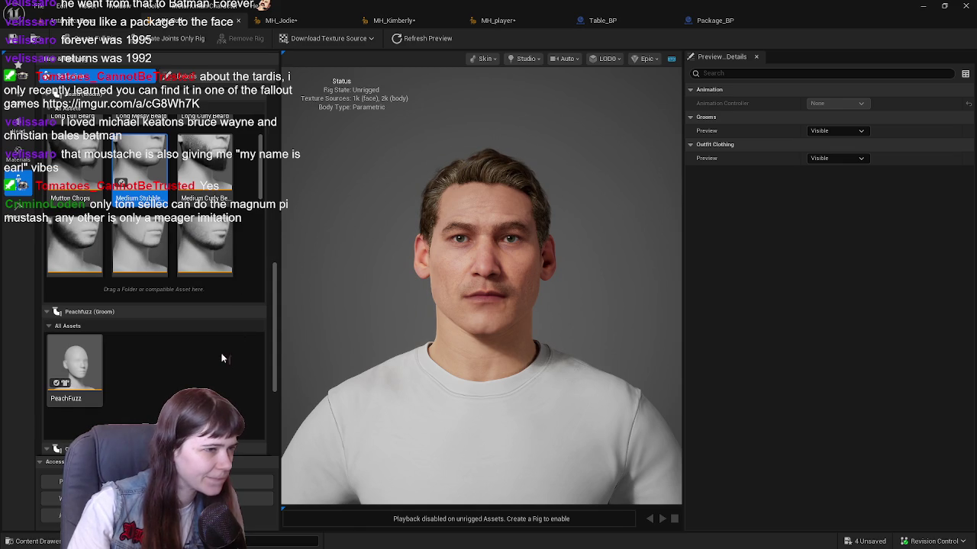
pyautogui.scroll(6, 191, 286)
pyautogui.scroll(-4, 200, 304)
pyautogui.click(215, 308)
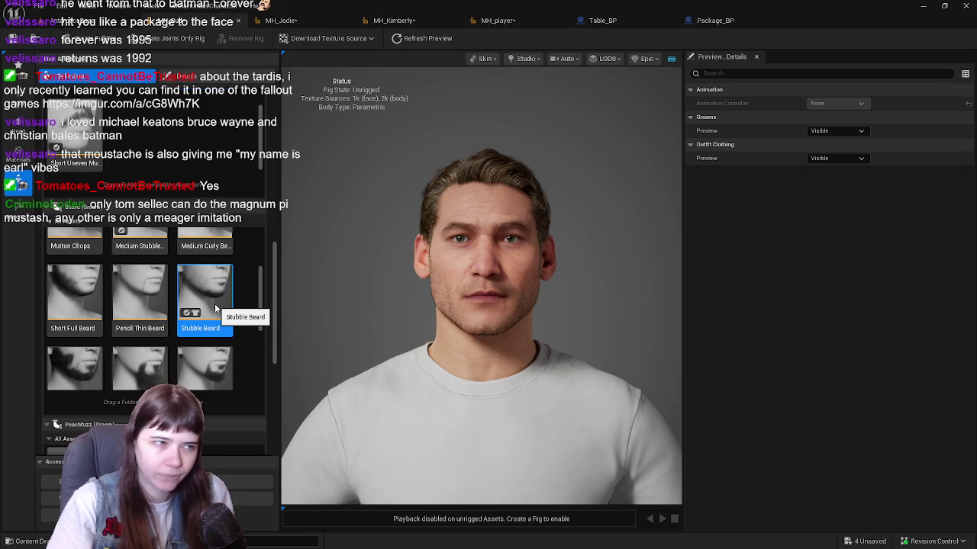
# Add the PeachFuzz groom to the face.
pyautogui.scroll(-3, 509, 290)
pyautogui.scroll(2, 510, 290)
pyautogui.scroll(2, 510, 290)
pyautogui.scroll(-2, 229, 360)
pyautogui.scroll(-3, 229, 360)
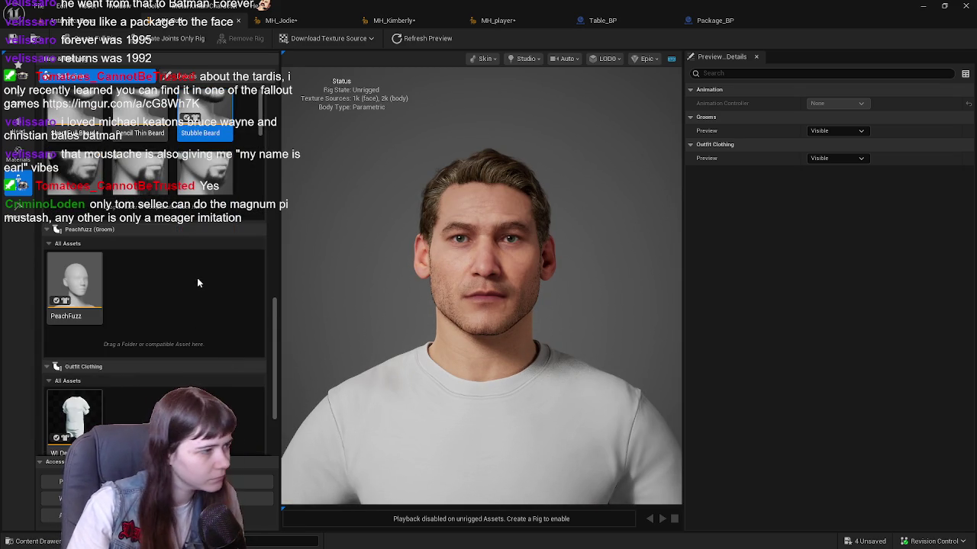
pyautogui.click(92, 293)
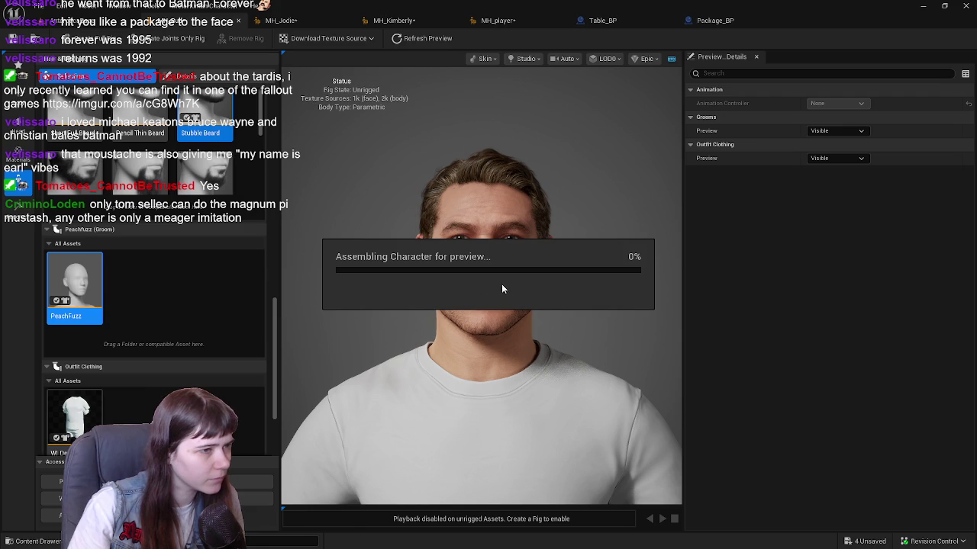
pyautogui.scroll(-3, 181, 279)
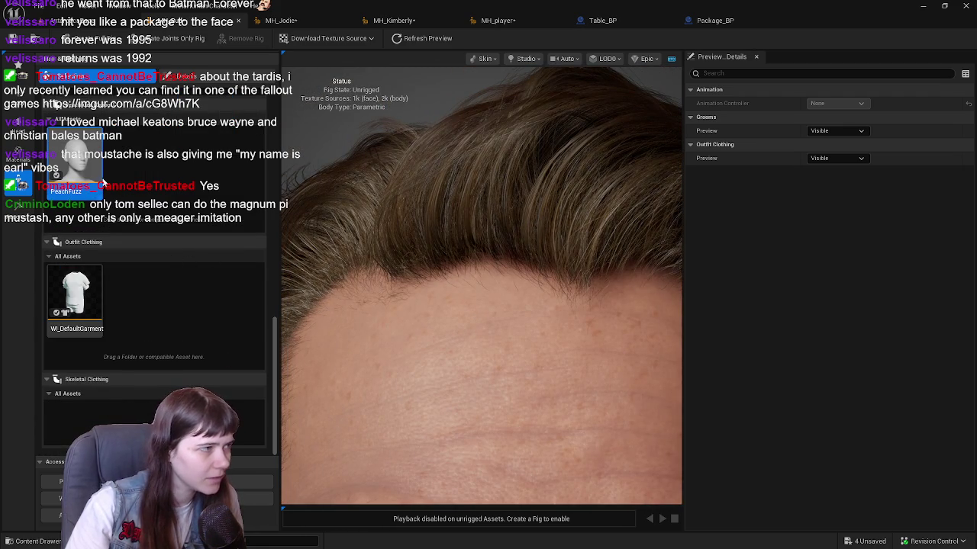
# Toggle the PeachFuzz groom on and off to compare the look.
pyautogui.click(94, 175)
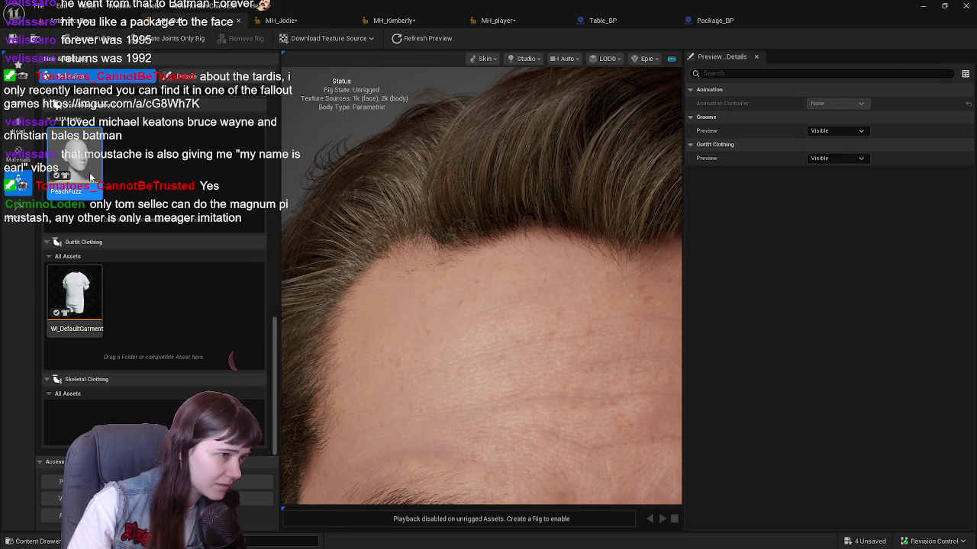
pyautogui.click(89, 172)
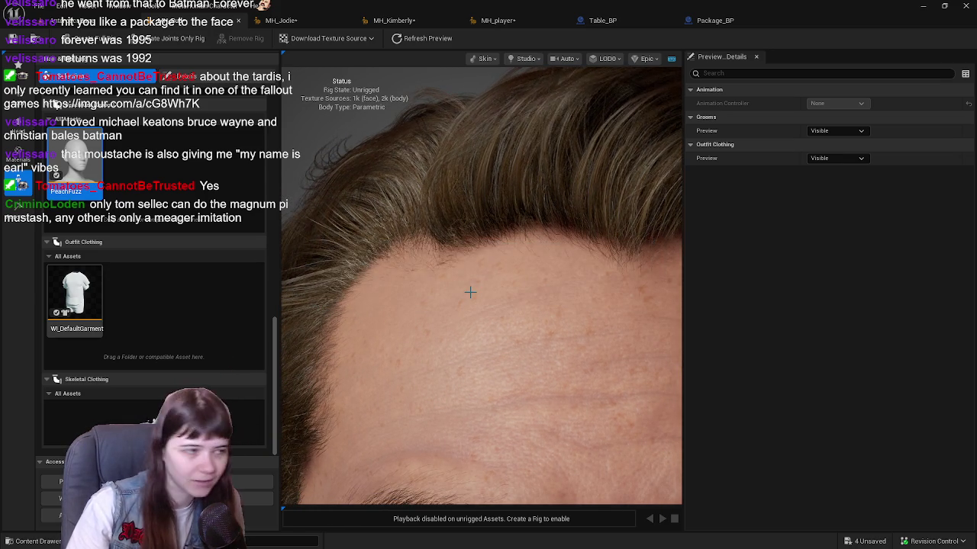
pyautogui.scroll(5, 472, 275)
pyautogui.scroll(-3, 472, 274)
pyautogui.scroll(-5, 473, 255)
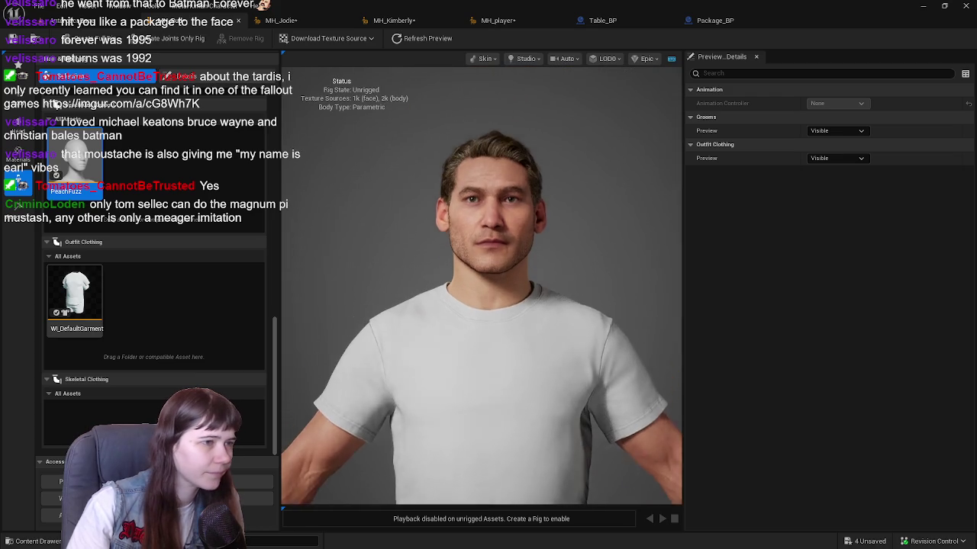
# Switch between character tabs, ending on bearded MH_player, and open the Content Drawer.
pyautogui.click(497, 20)
pyautogui.scroll(5, 475, 244)
pyautogui.scroll(-2, 479, 243)
pyautogui.scroll(-5, 482, 242)
pyautogui.scroll(2, 507, 238)
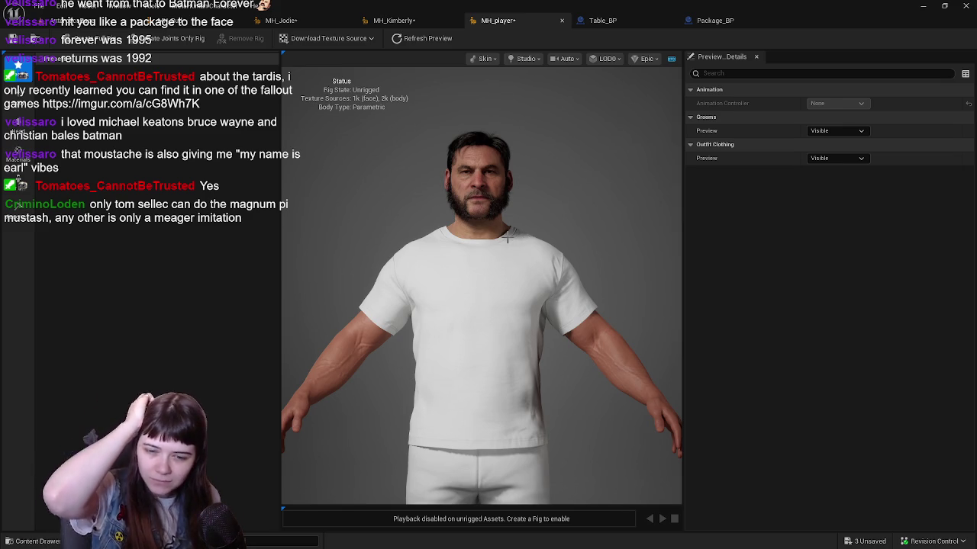
pyautogui.click(206, 21)
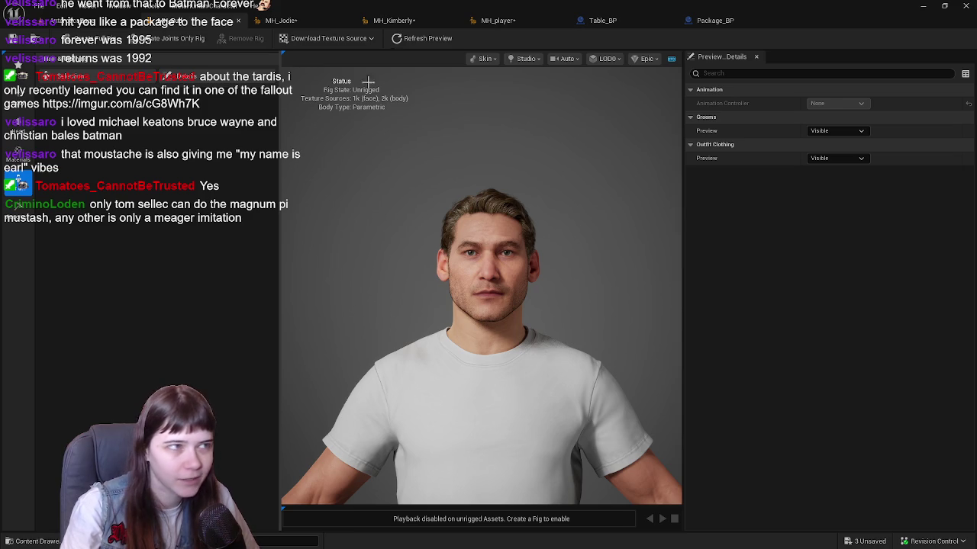
pyautogui.click(499, 21)
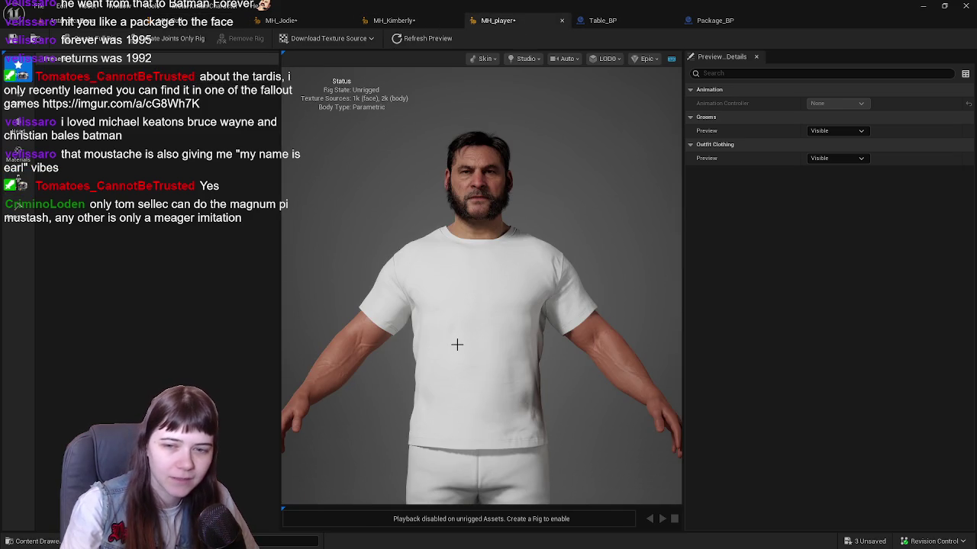
pyautogui.hotkey('ctrl', 'space')
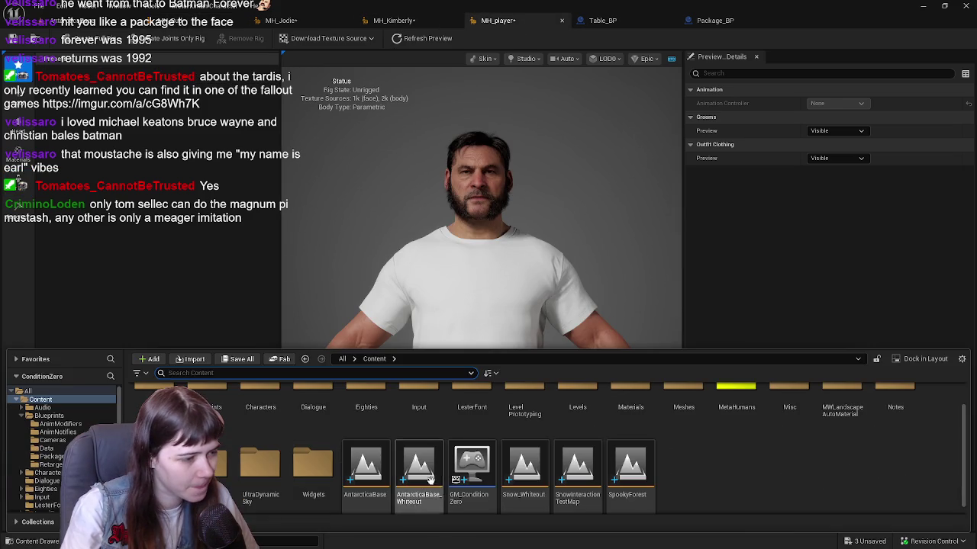
# In the MetaHumans folder, rename MH_player to MH_Budd.
pyautogui.scroll(1, 664, 476)
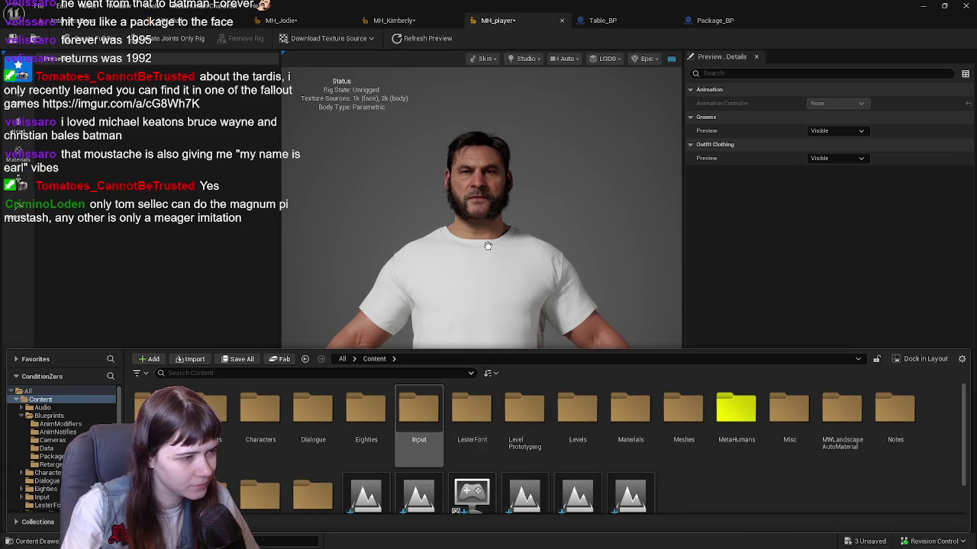
pyautogui.doubleClick(735, 447)
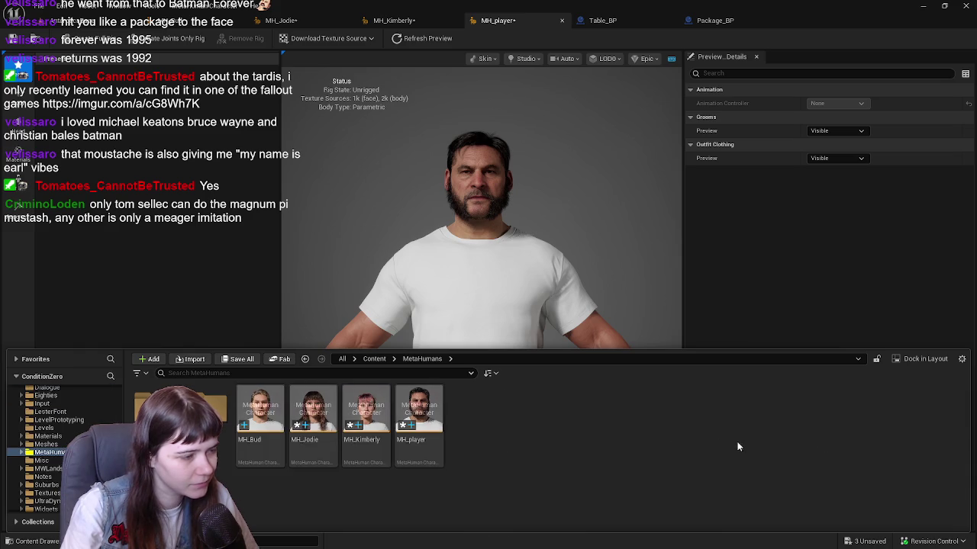
pyautogui.click(416, 442)
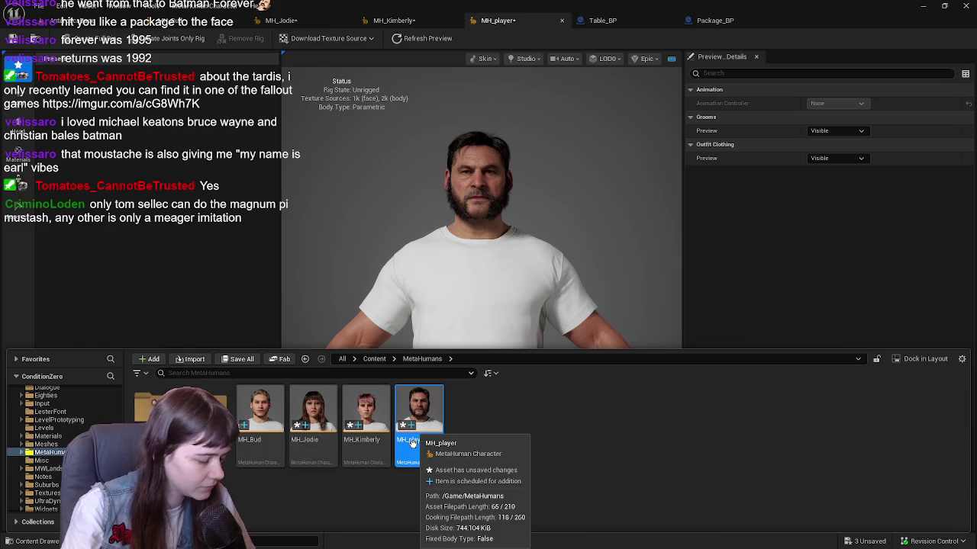
pyautogui.click(412, 442)
pyautogui.write('MH_')
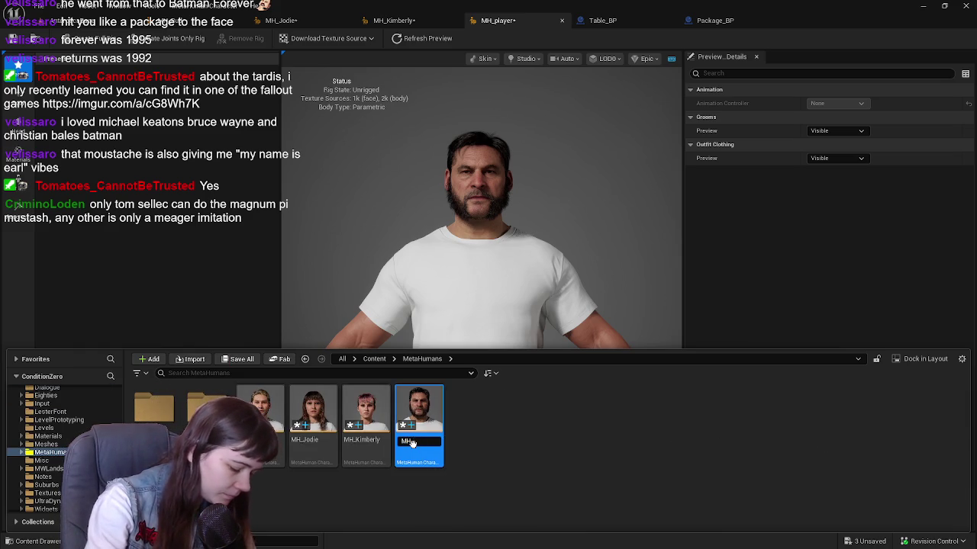
pyautogui.write('Budd')
pyautogui.press('Return')
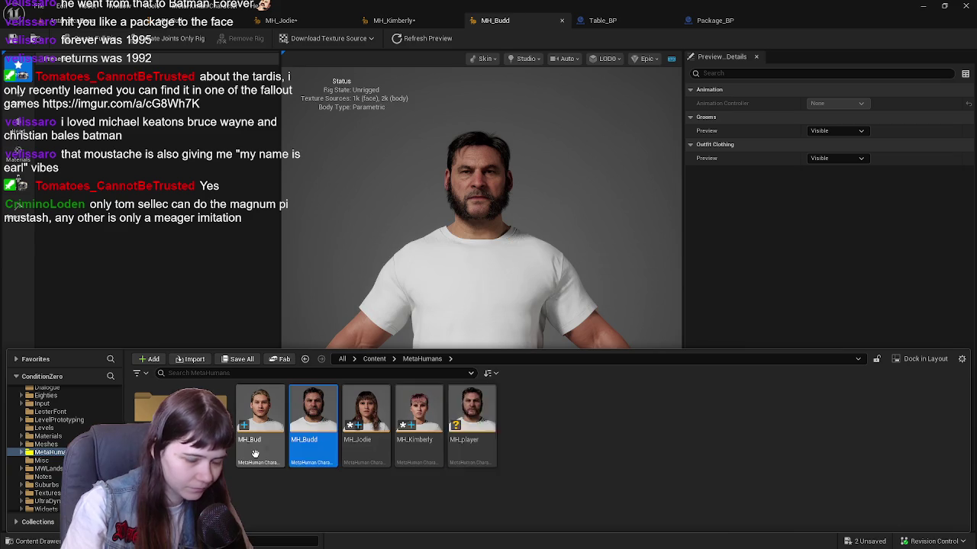
# Rename old MH_Bud to MH_Player and MH_Budd to MH_Bud, then save all assets.
pyautogui.click(256, 455)
pyautogui.press('F2')
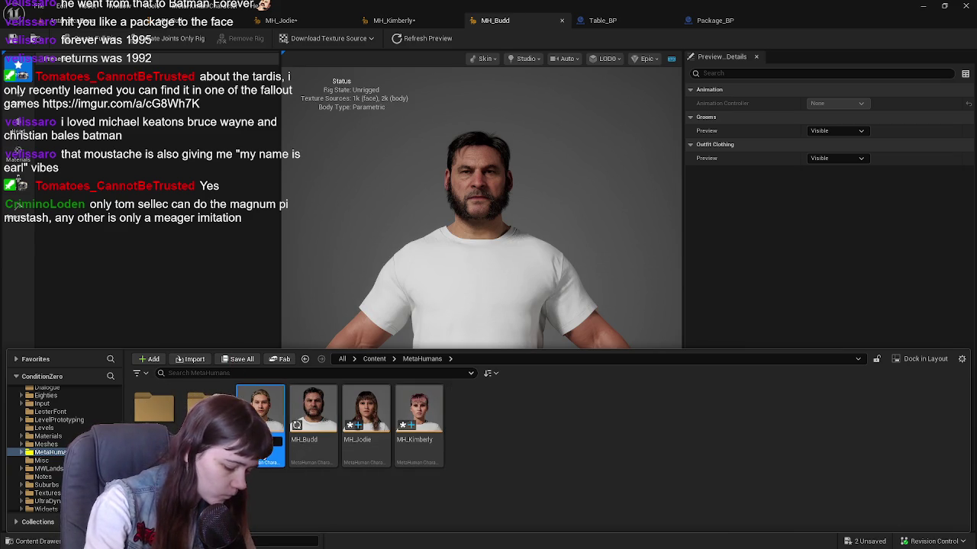
pyautogui.write('yer')
pyautogui.press('Return')
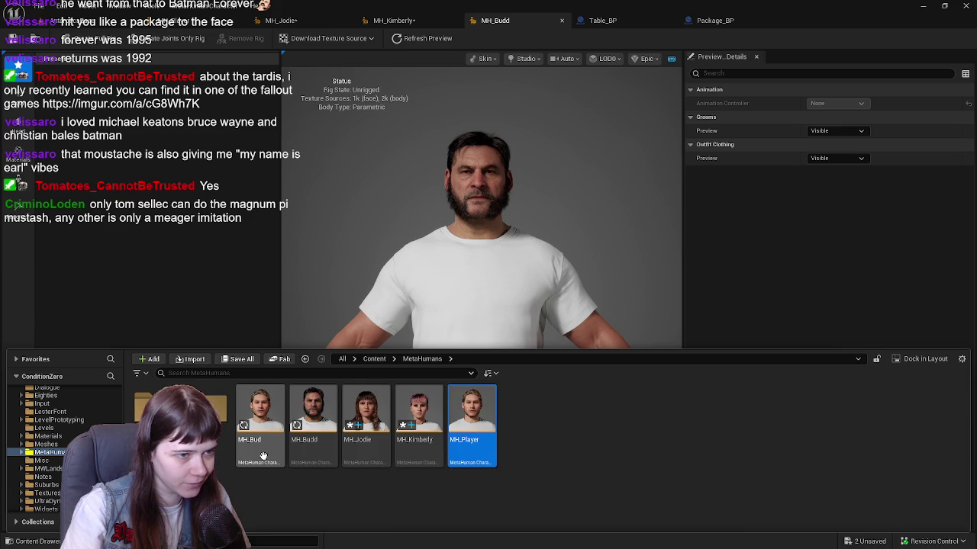
pyautogui.click(260, 456)
pyautogui.press('F2')
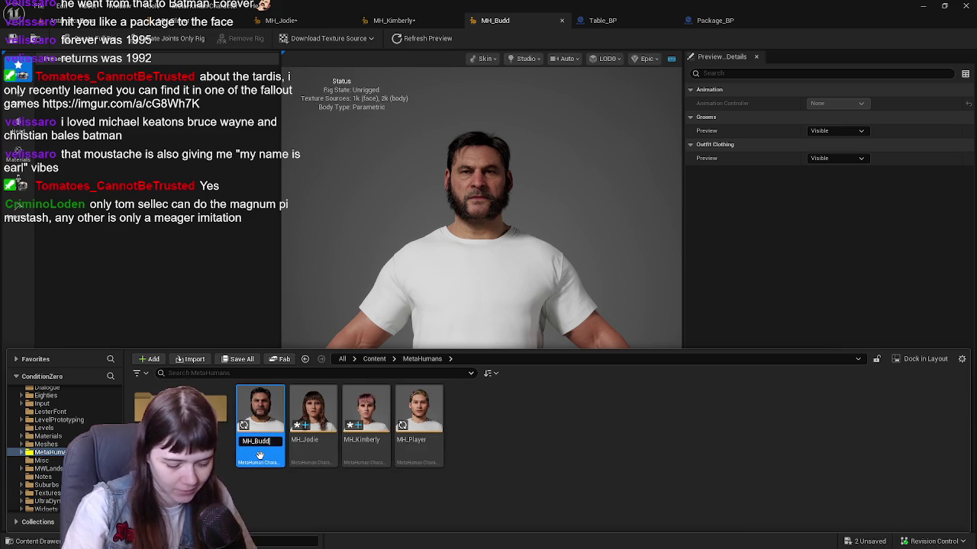
pyautogui.press('Return')
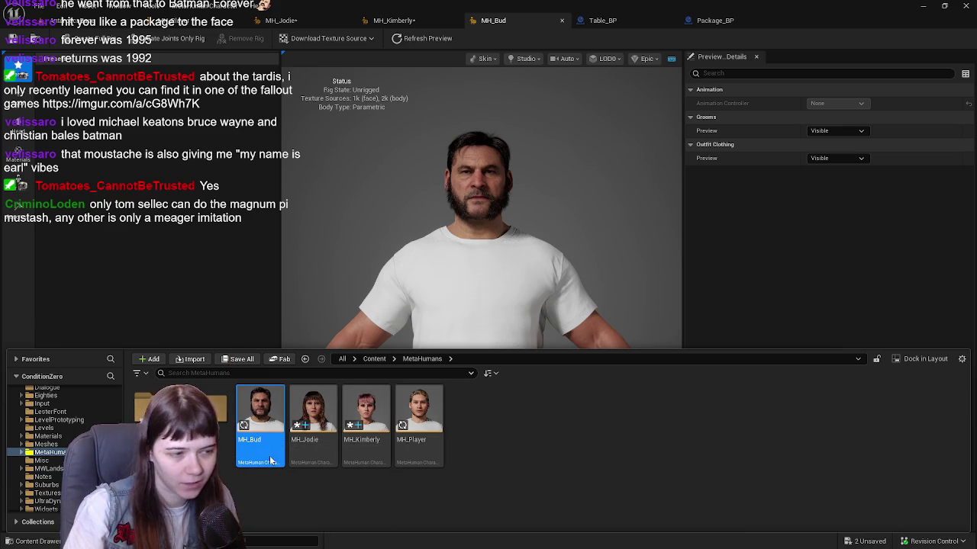
pyautogui.click(240, 358)
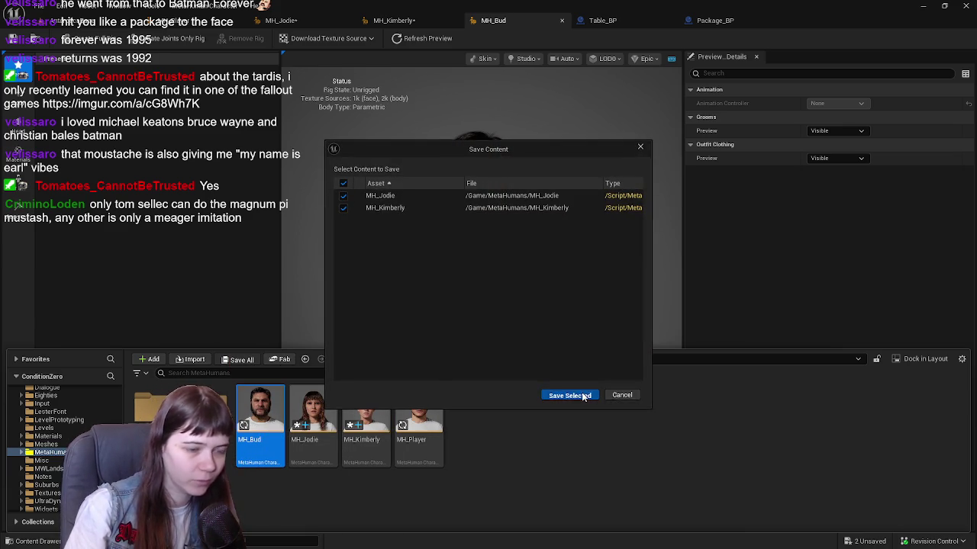
pyautogui.click(569, 394)
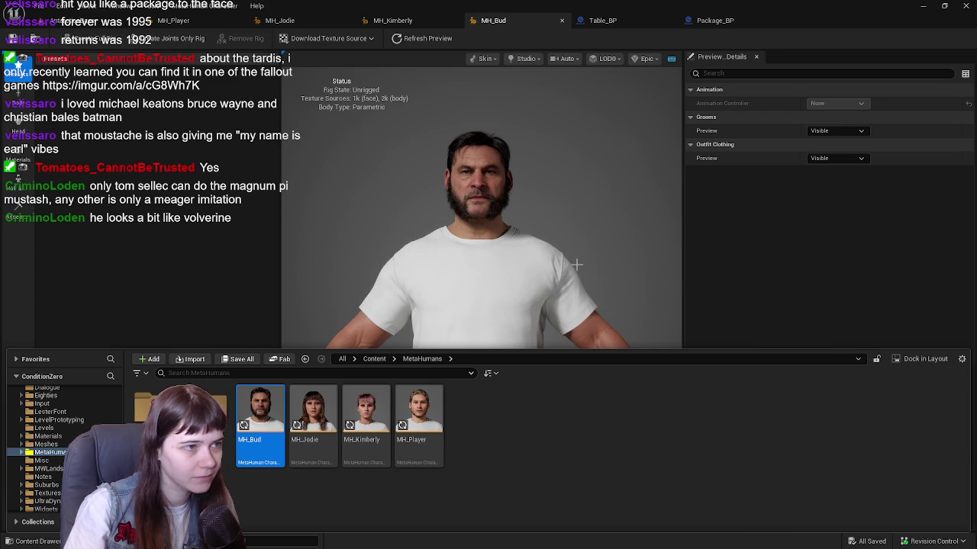
# Close the Content Drawer, dismiss the assets-changed notice, and open the Body blend presets.
pyautogui.hotkey('ctrl', 'space')
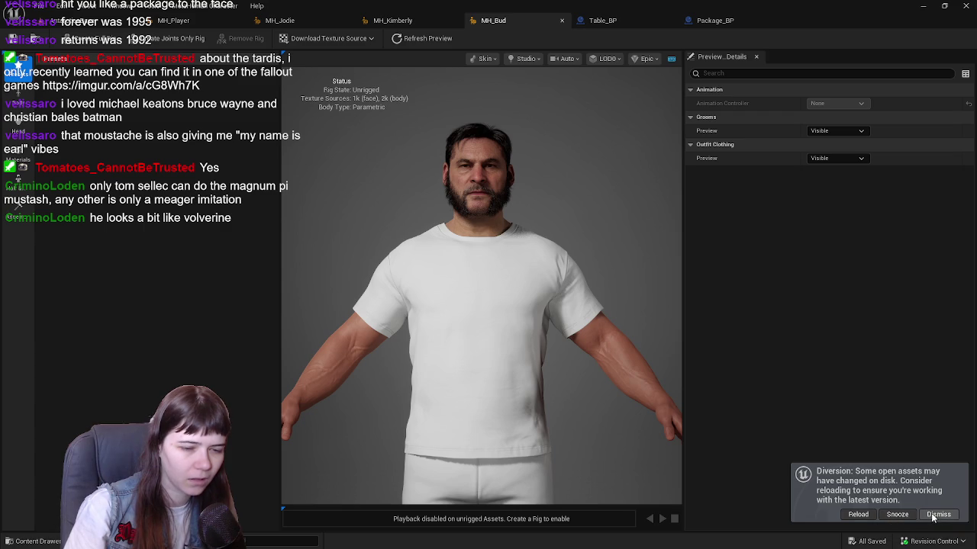
pyautogui.click(862, 514)
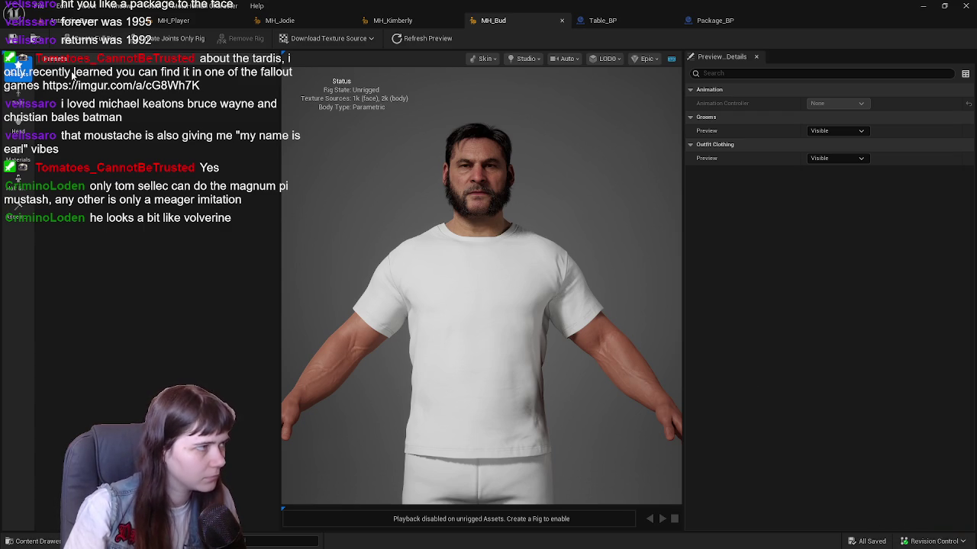
pyautogui.click(18, 98)
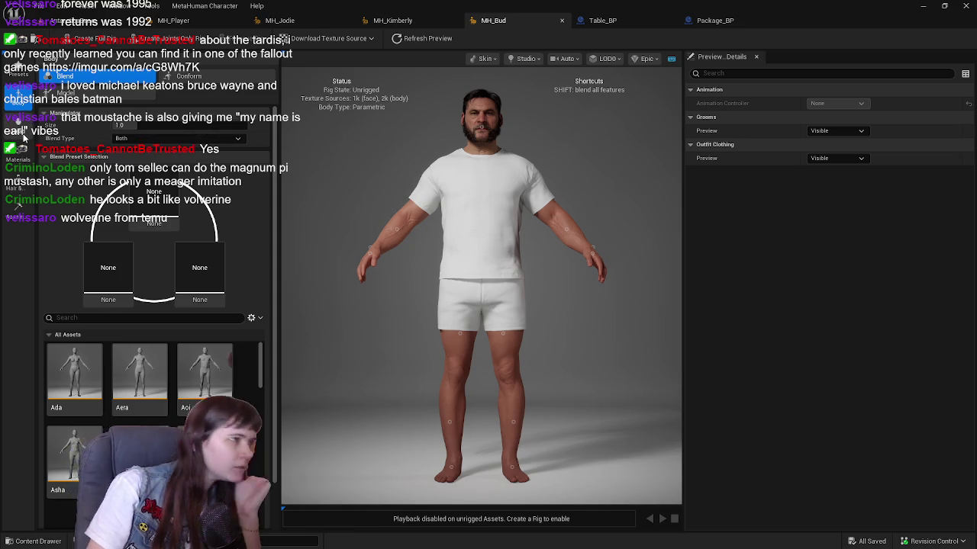
# Browse the Head, Body, Hair & Clothing and Presets panels, finishing on the Skin settings.
pyautogui.click(27, 136)
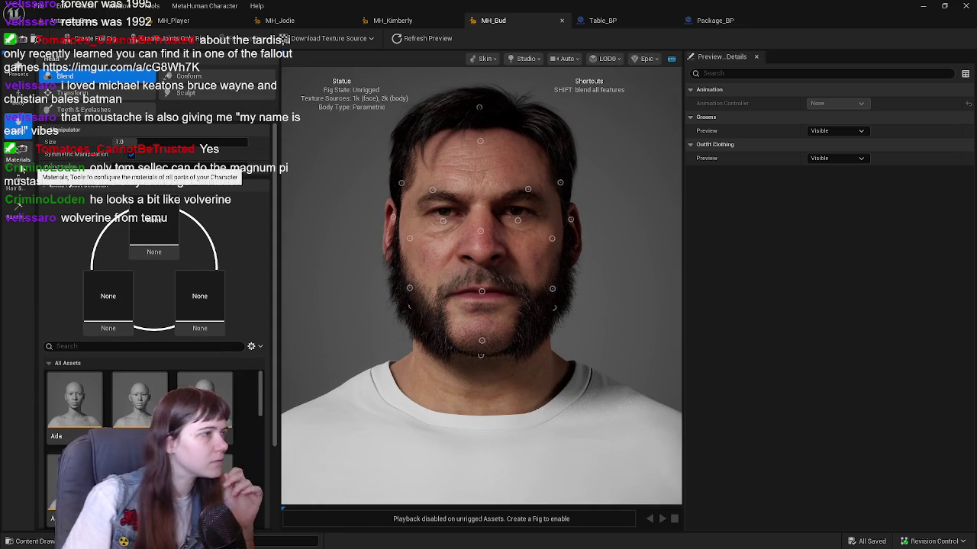
pyautogui.click(14, 103)
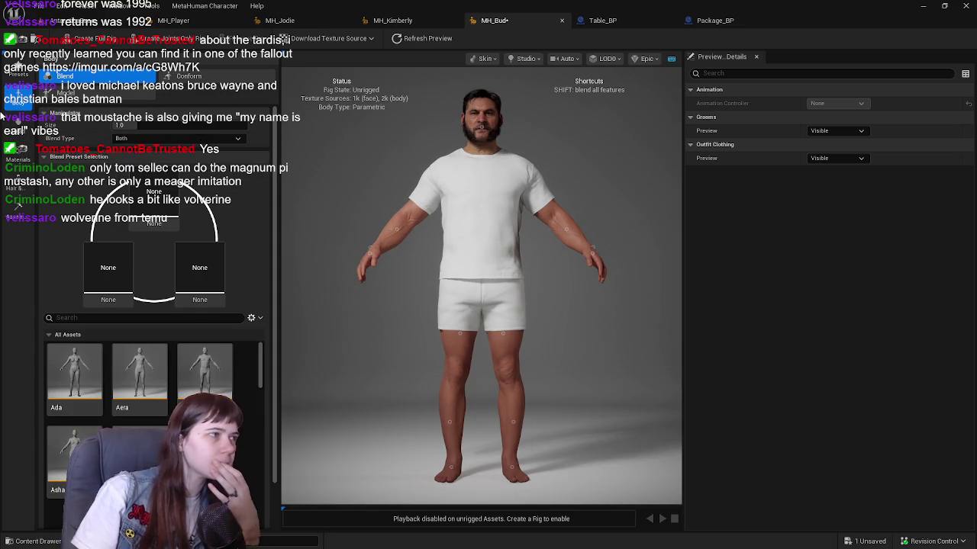
pyautogui.click(23, 131)
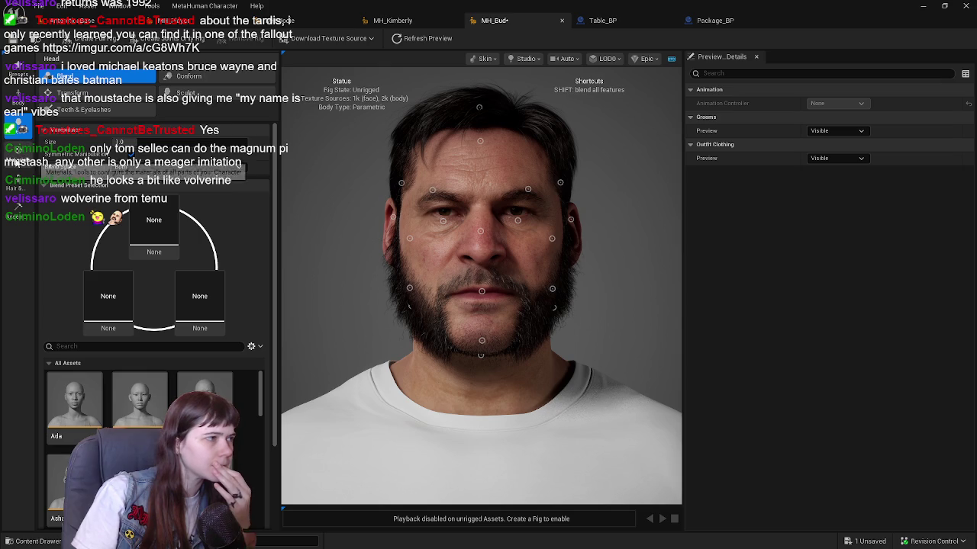
pyautogui.click(19, 157)
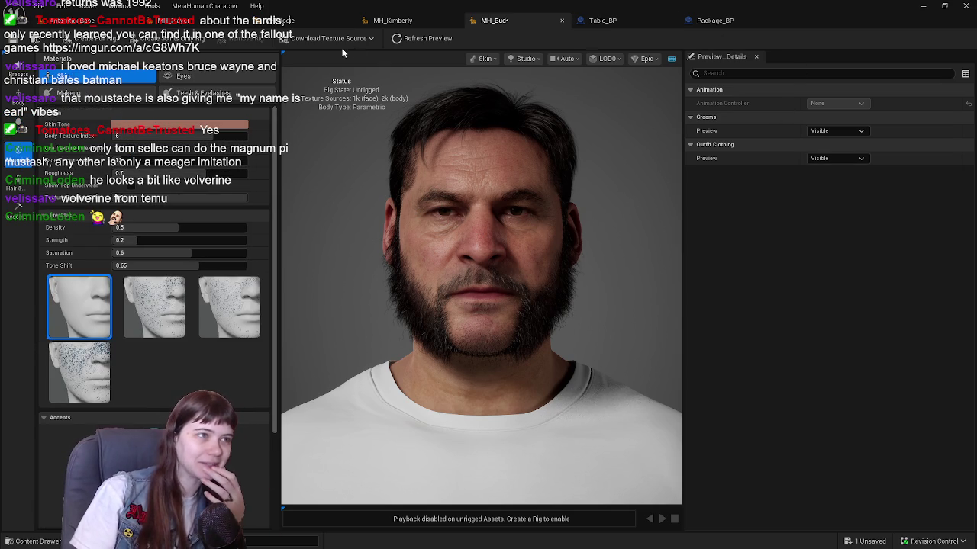
pyautogui.click(17, 184)
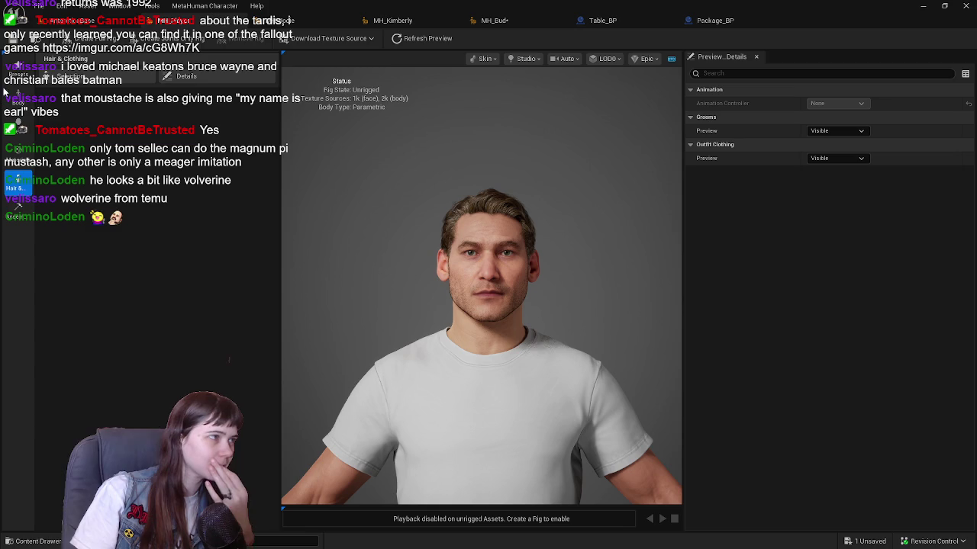
pyautogui.click(18, 66)
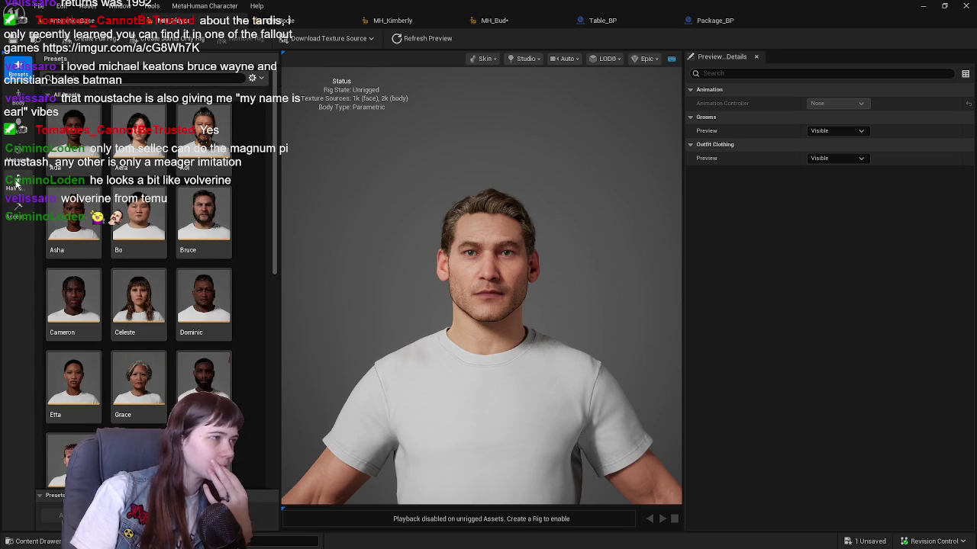
pyautogui.click(16, 183)
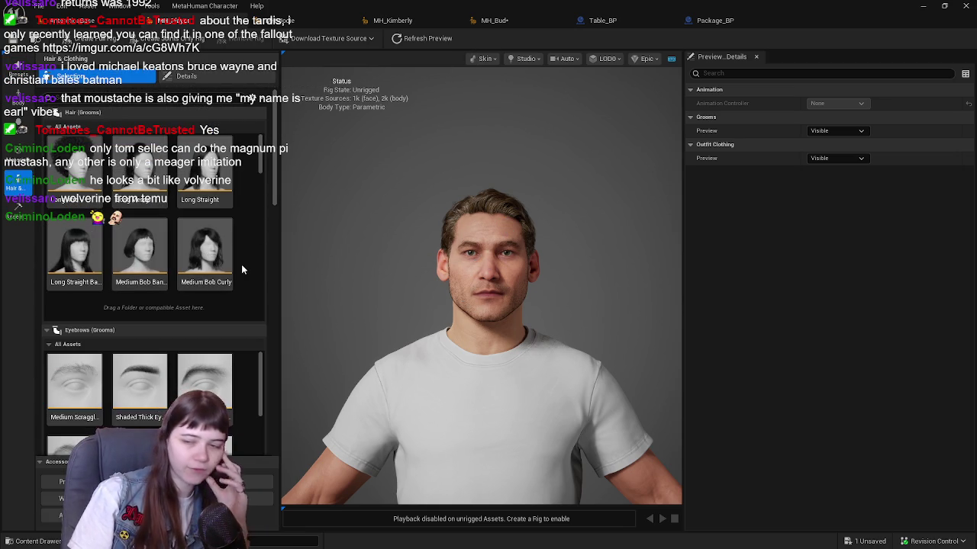
pyautogui.click(16, 67)
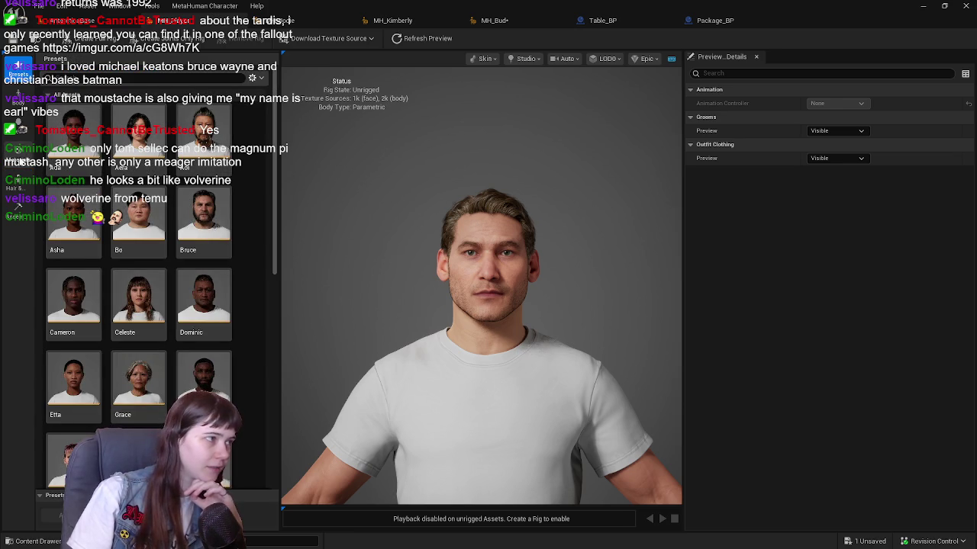
pyautogui.click(18, 153)
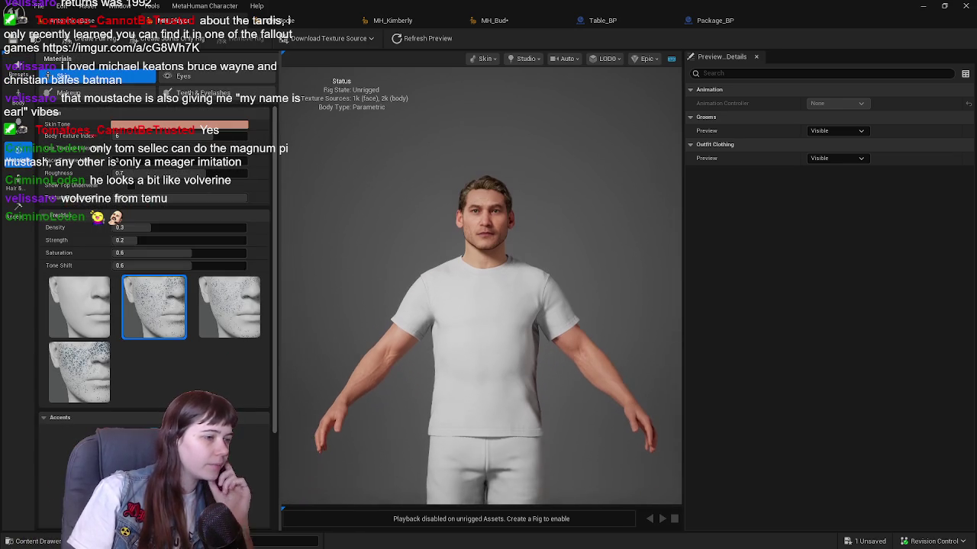
# Slightly adjust the light-haired man's skin tone in the gradient picker.
pyautogui.click(143, 124)
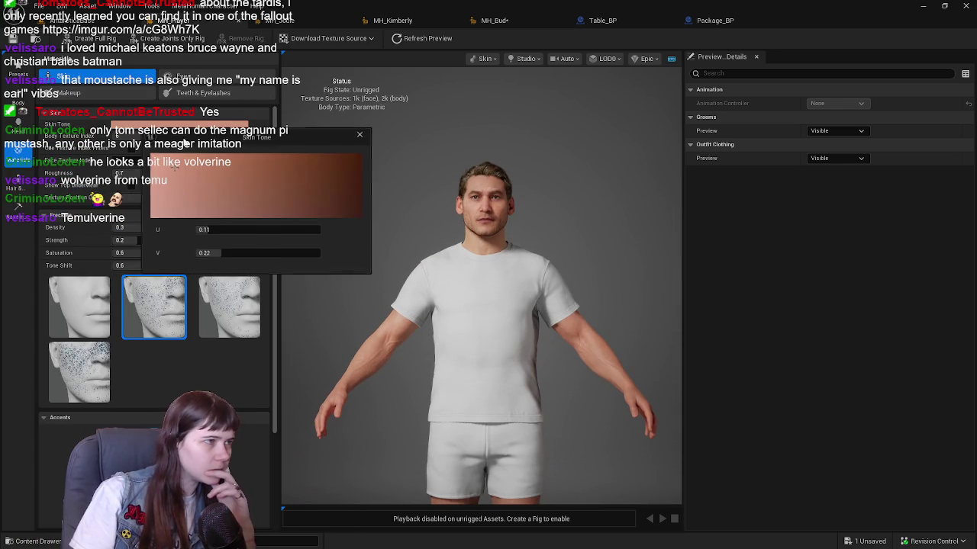
pyautogui.moveTo(185, 168); pyautogui.dragTo(183, 167)
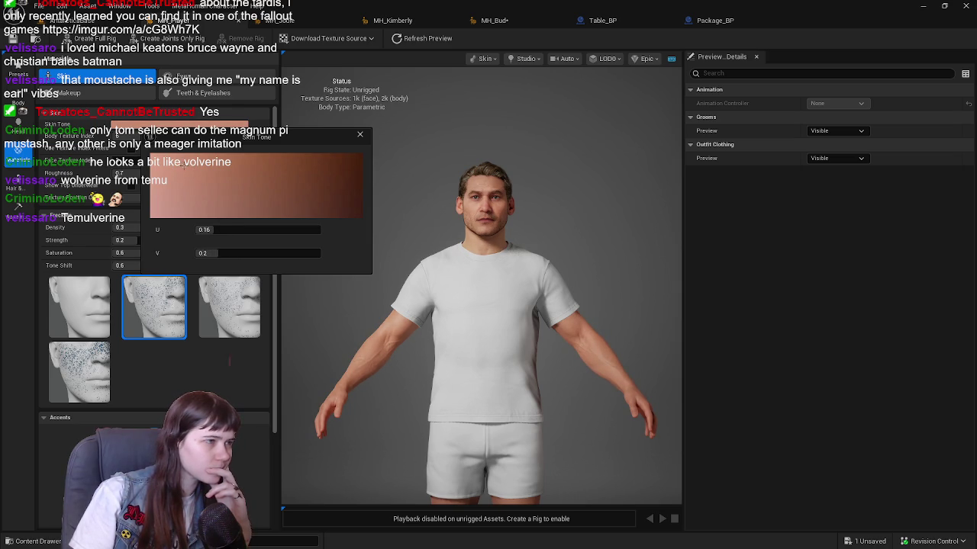
pyautogui.scroll(3, 464, 165)
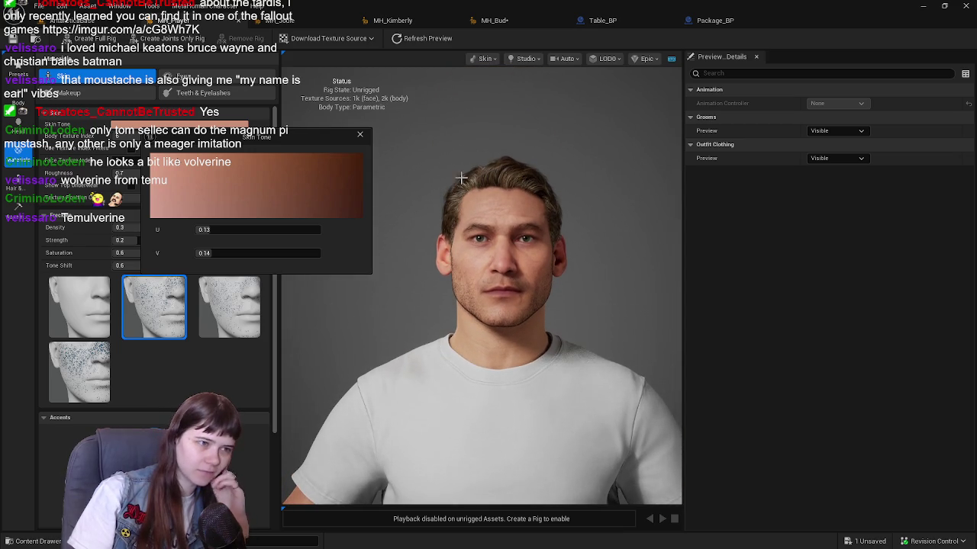
pyautogui.click(360, 134)
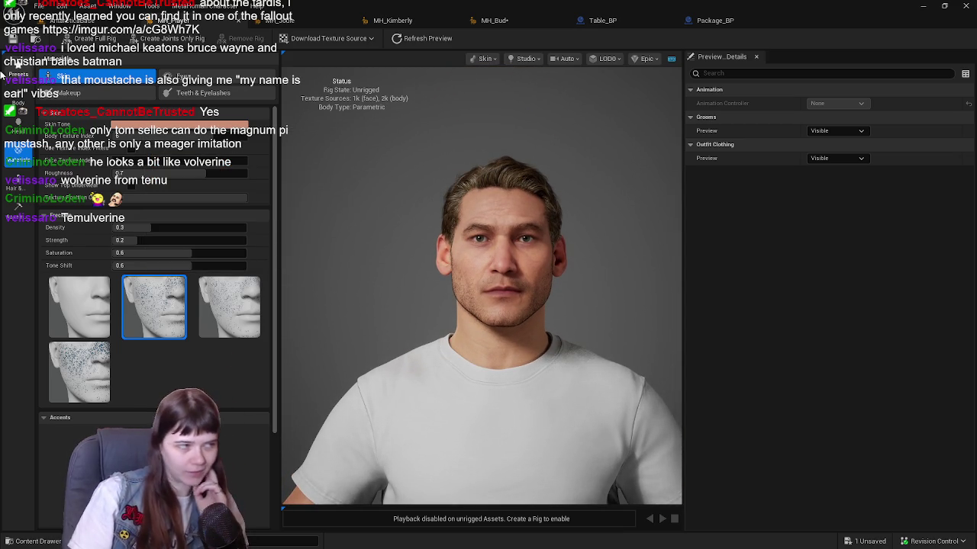
# Save the character with Ctrl+S and switch to the MH_Bud tab.
pyautogui.hotkey('ctrl', 's')
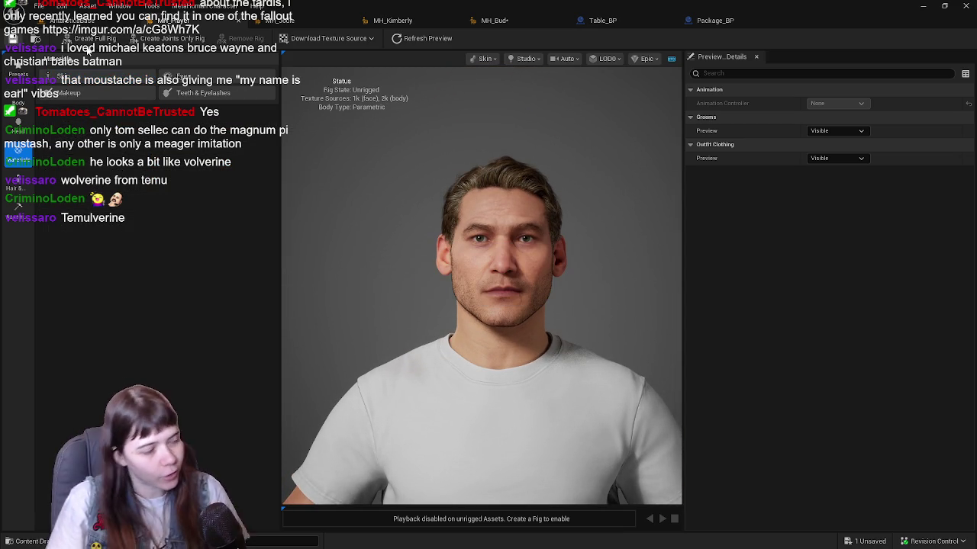
pyautogui.scroll(-5, 359, 233)
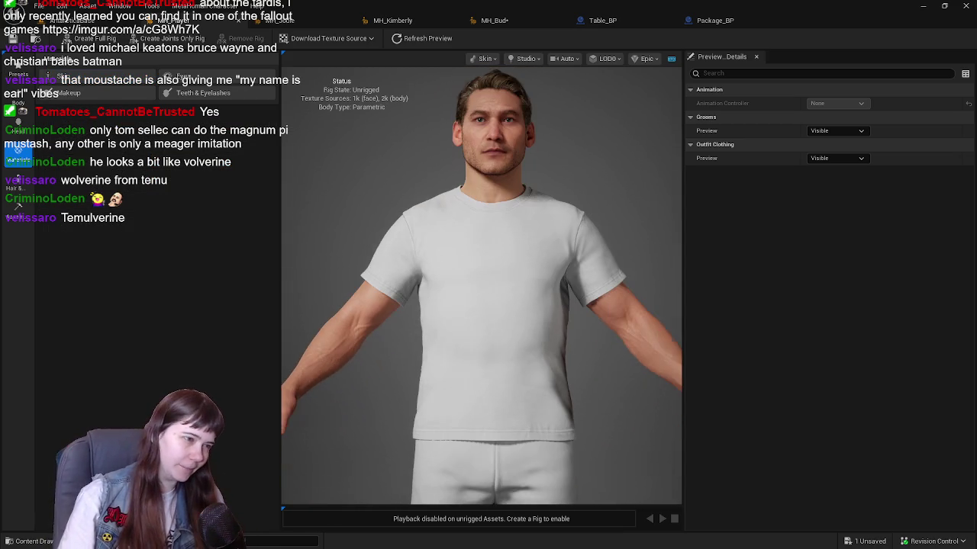
pyautogui.scroll(-3, 365, 222)
pyautogui.scroll(4, 388, 191)
pyautogui.scroll(-1, 403, 146)
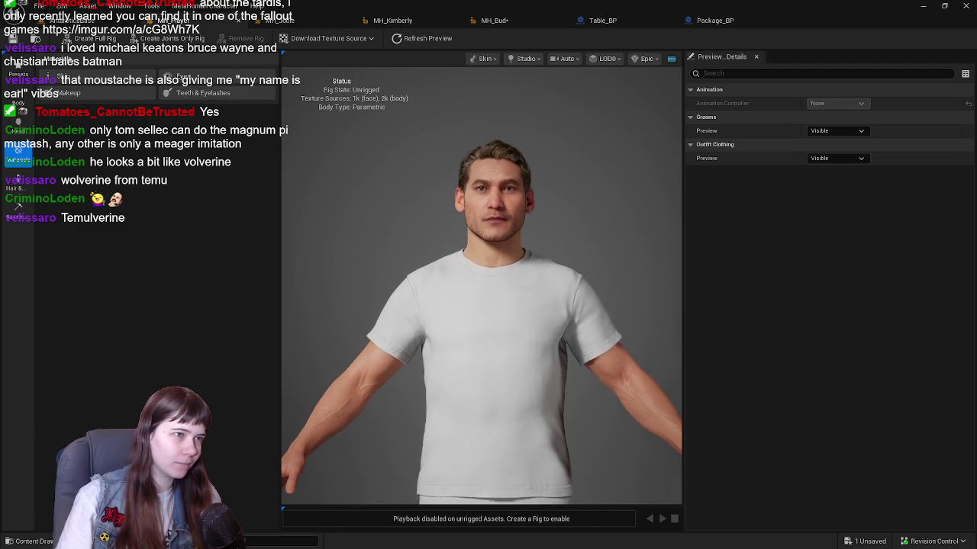
pyautogui.click(503, 20)
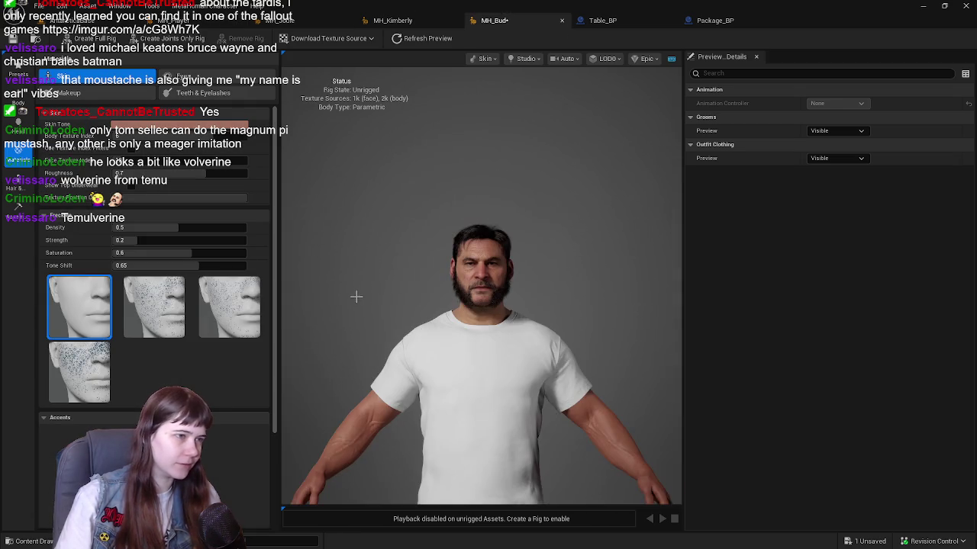
# Lighten MH_Bud's skin tone to about U 0.09, V 0.32.
pyautogui.click(207, 128)
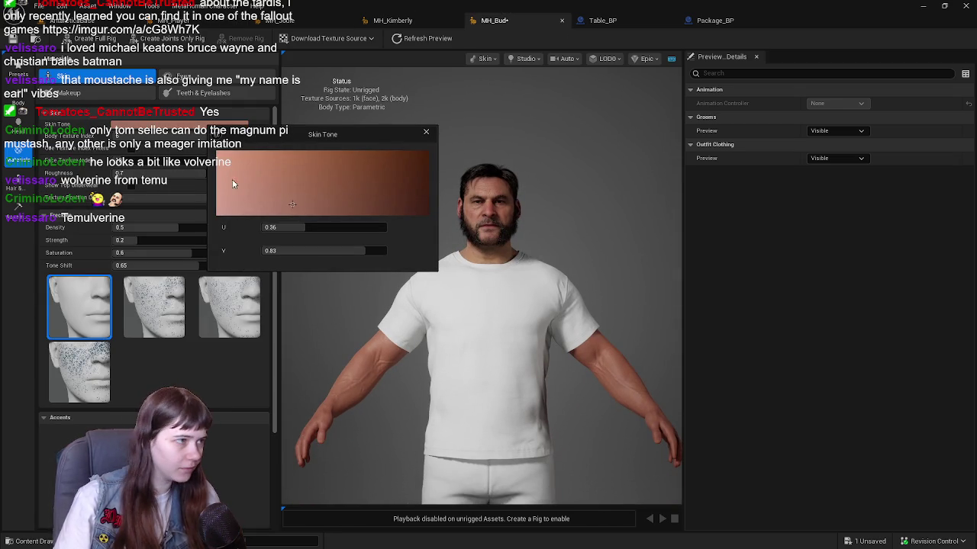
pyautogui.click(241, 160)
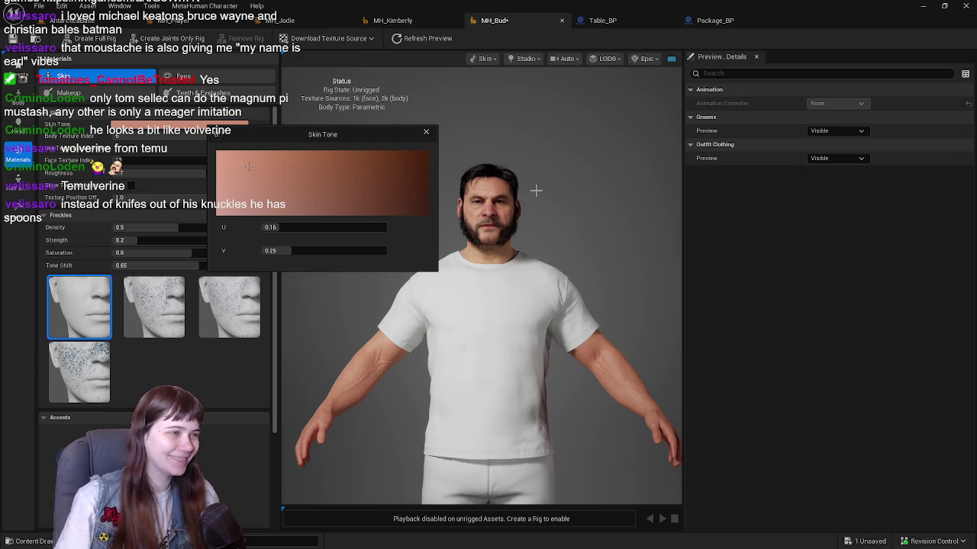
pyautogui.moveTo(250, 163); pyautogui.dragTo(255, 165)
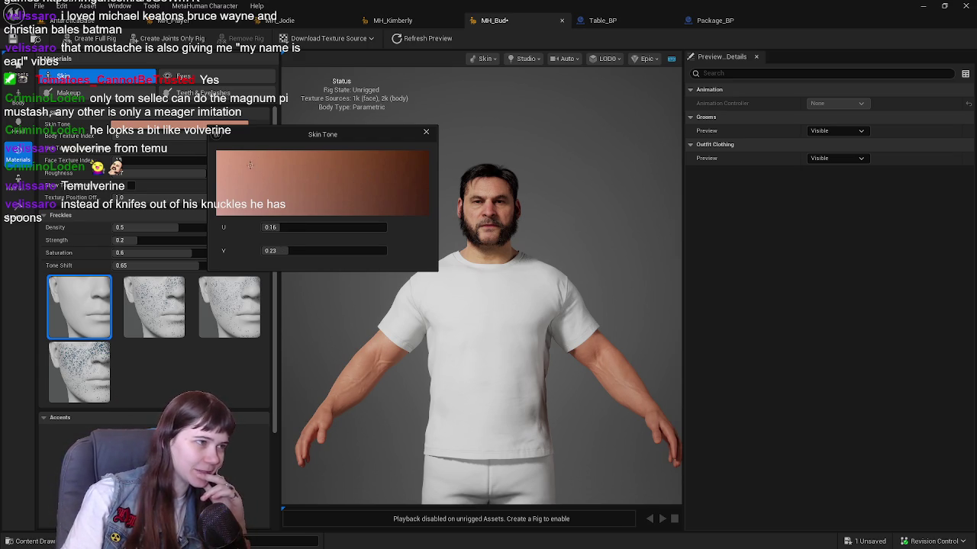
pyautogui.moveTo(235, 165); pyautogui.dragTo(236, 171)
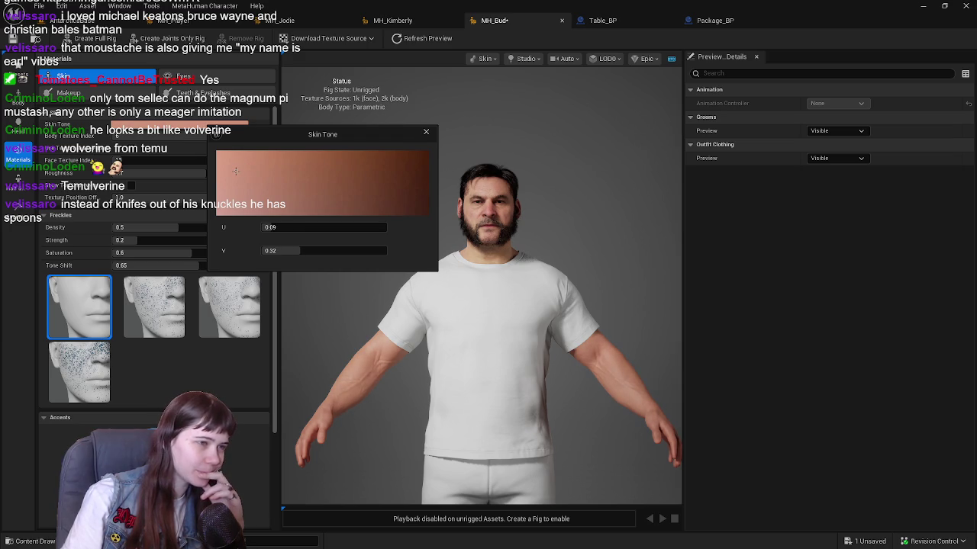
pyautogui.click(424, 133)
# Flip through the character tabs and settle on MH_Kimberly.
pyautogui.click(173, 21)
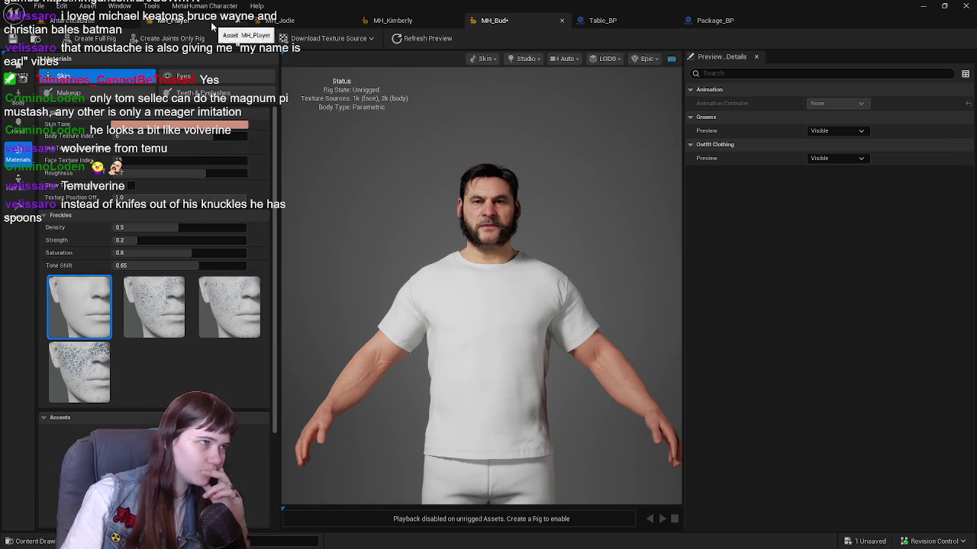
pyautogui.click(494, 23)
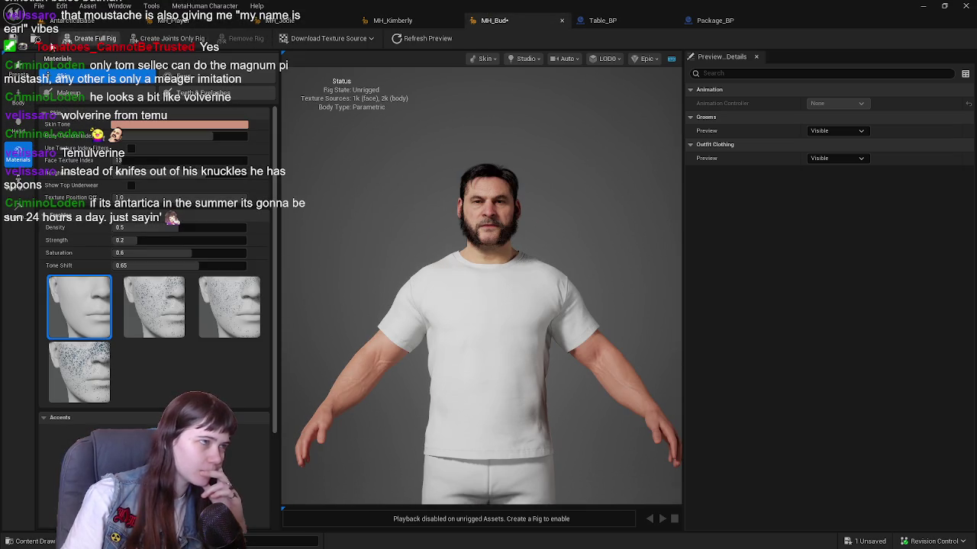
pyautogui.click(371, 28)
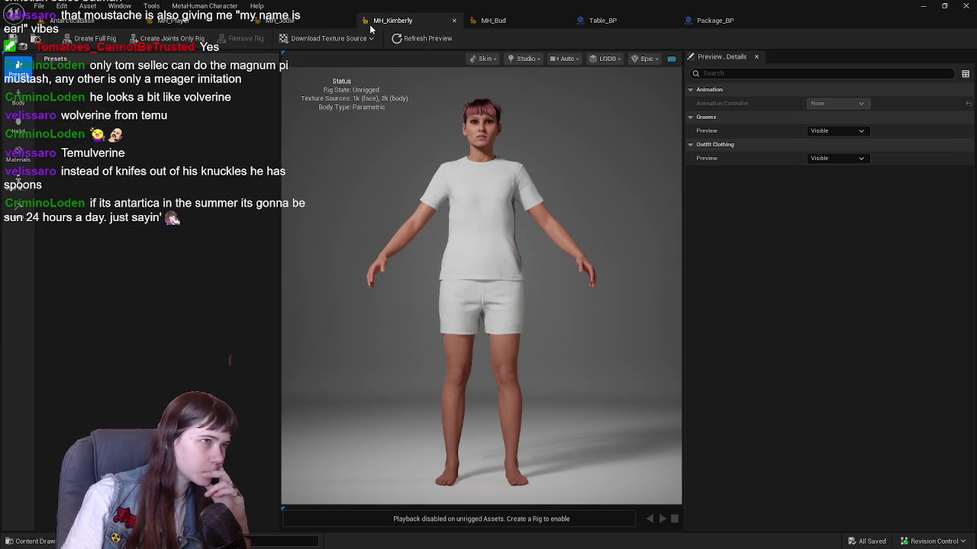
# Pick a new skin tone for MH_Kimberly, then visit MH_Jodie and return to the level editor.
pyautogui.click(18, 156)
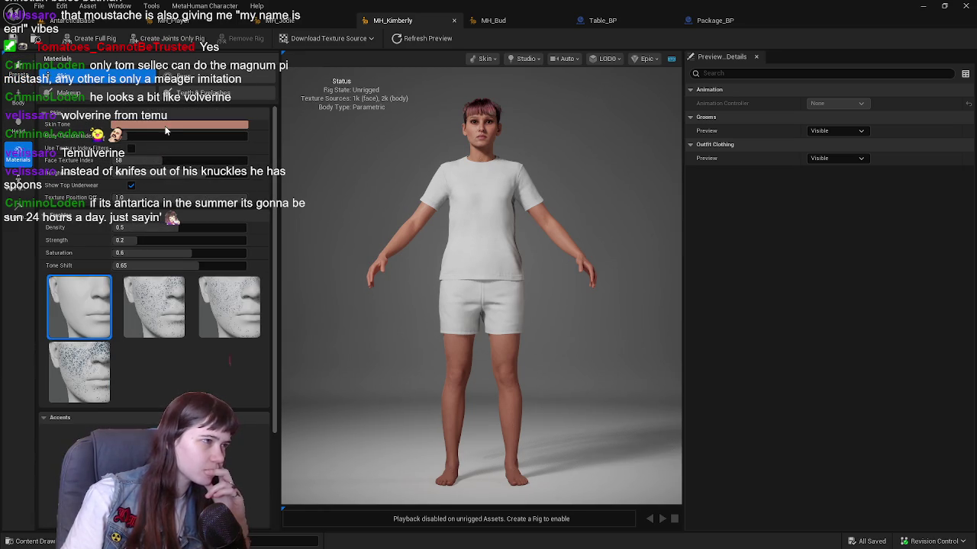
pyautogui.click(167, 126)
pyautogui.click(214, 170)
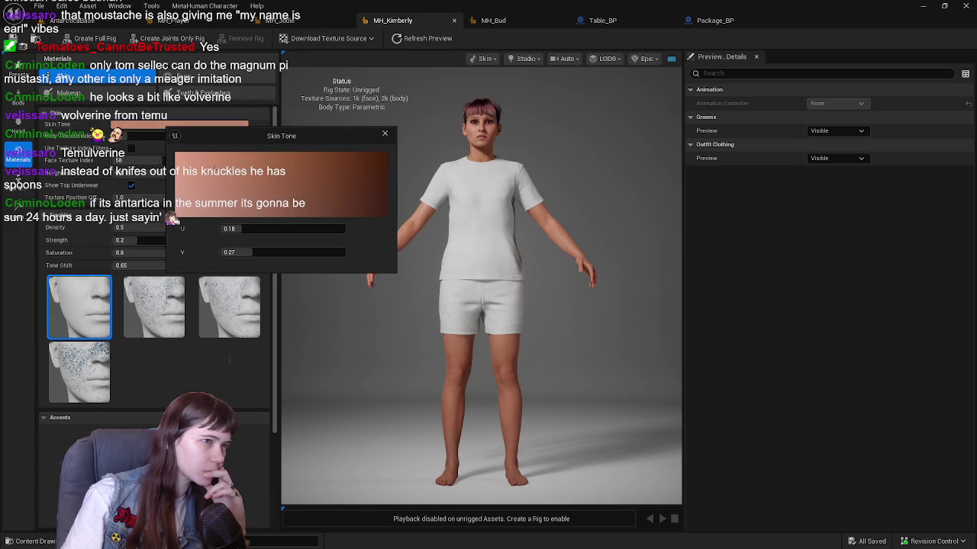
pyautogui.click(384, 134)
pyautogui.click(307, 40)
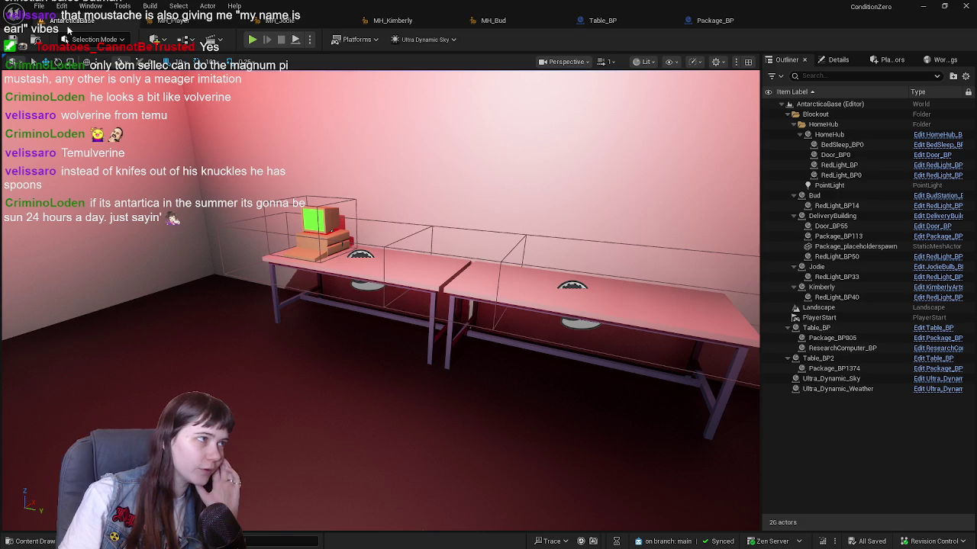
pyautogui.click(72, 21)
# Open the Snow_Whiteout level from the root Content folder.
pyautogui.click(30, 541)
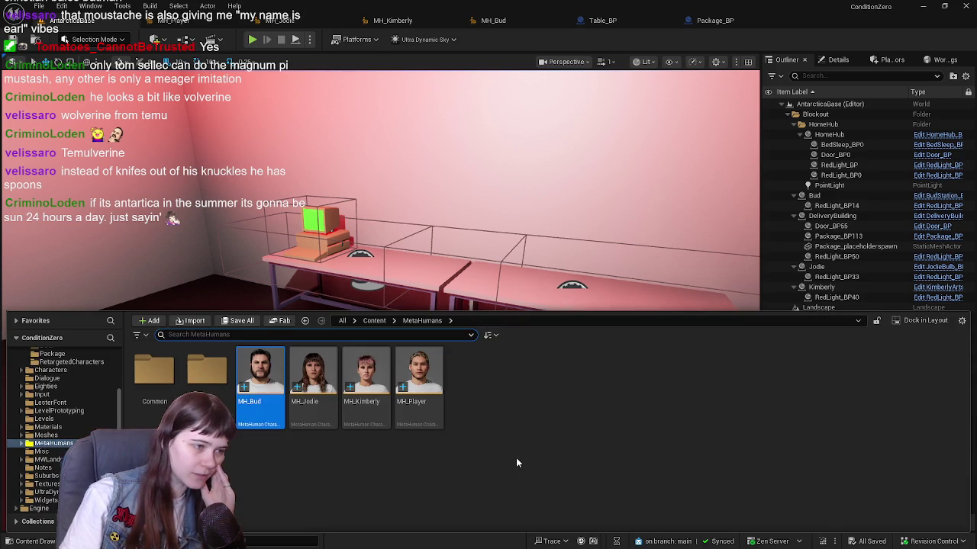
pyautogui.click(353, 321)
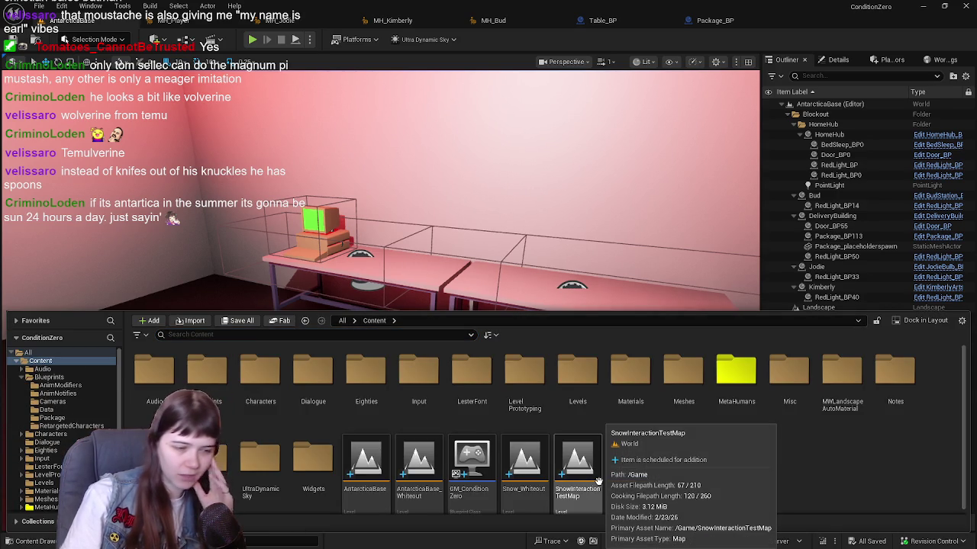
pyautogui.click(532, 464)
pyautogui.doubleClick(531, 464)
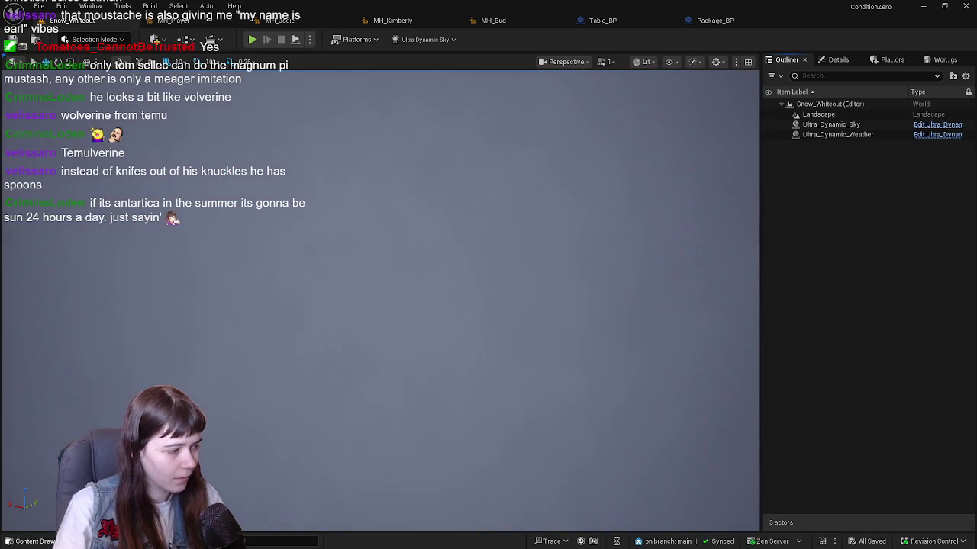
# Open the AntarcticaBase_Whiteout level and look around toward the dark wall block.
pyautogui.click(31, 541)
pyautogui.click(433, 462)
pyautogui.doubleClick(432, 463)
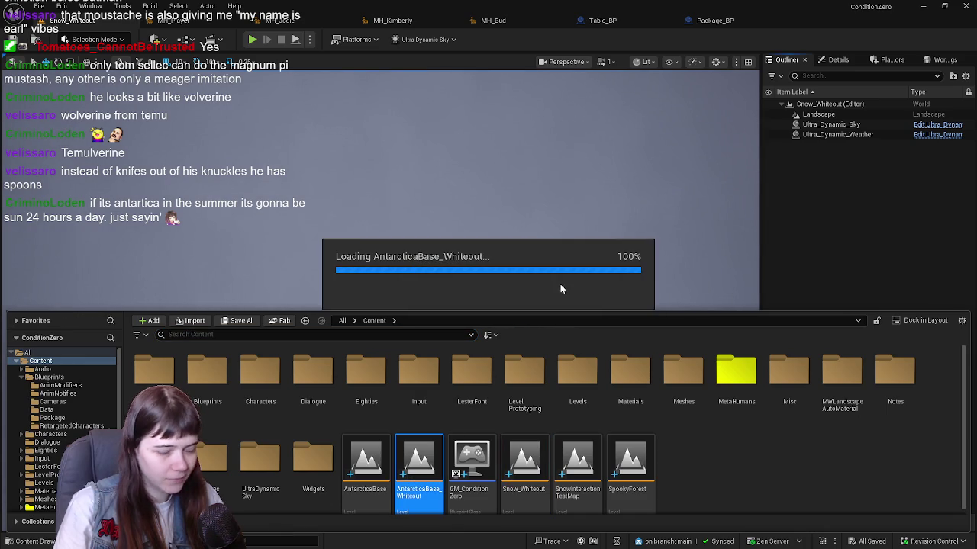
pyautogui.scroll(-5, 561, 279)
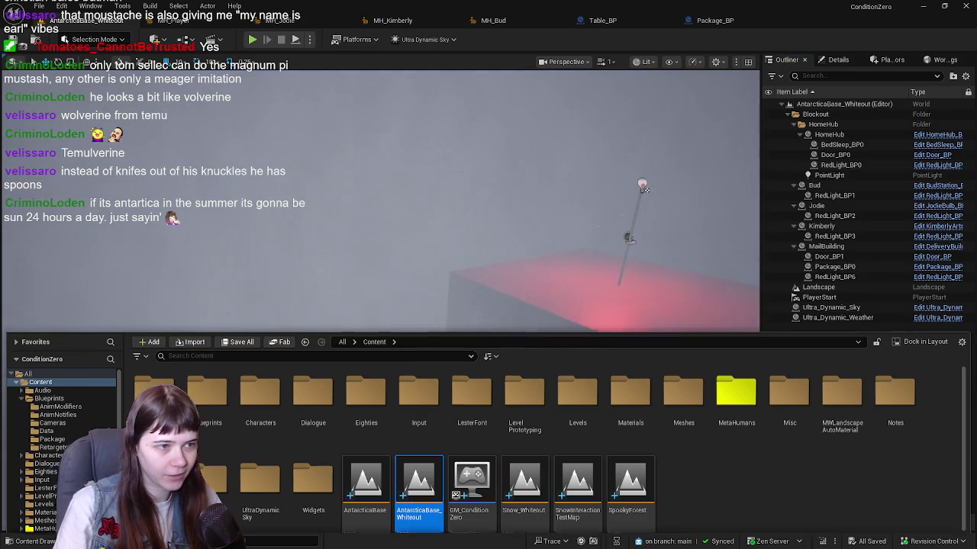
pyautogui.moveTo(574, 243)
pyautogui.mouseDown()
pyautogui.moveTo(623, 228)
pyautogui.moveTo(573, 233)
pyautogui.moveTo(557, 281)
pyautogui.moveTo(670, 414)
pyautogui.moveTo(723, 431)
pyautogui.moveTo(370, 245)
pyautogui.moveTo(379, 272)
pyautogui.moveTo(331, 285)
pyautogui.moveTo(436, 353)
pyautogui.moveTo(511, 344)
pyautogui.moveTo(569, 251)
pyautogui.moveTo(608, 249)
pyautogui.moveTo(665, 85)
pyautogui.moveTo(534, 267)
pyautogui.moveTo(381, 443)
pyautogui.mouseUp()
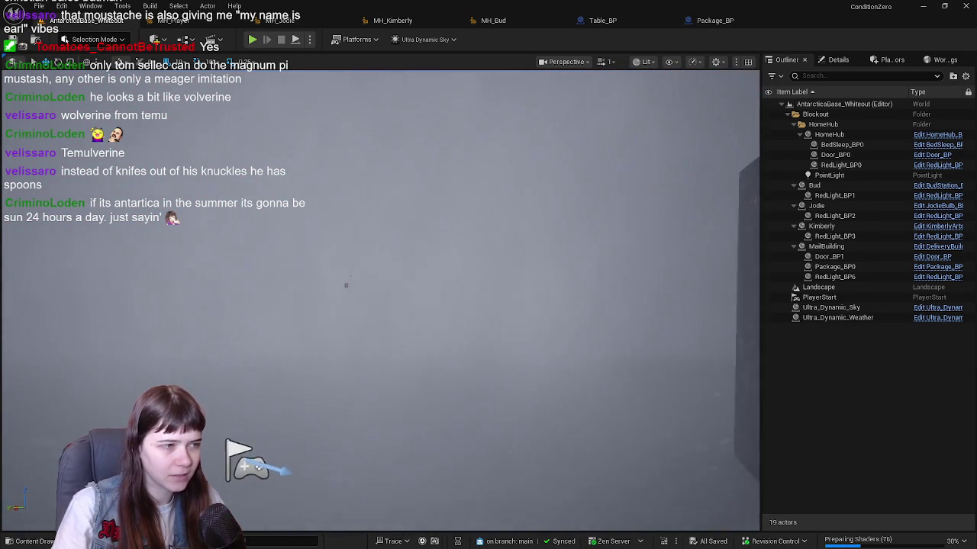
pyautogui.moveTo(246, 458); pyautogui.dragTo(217, 452)
pyautogui.moveTo(282, 276); pyautogui.dragTo(272, 268)
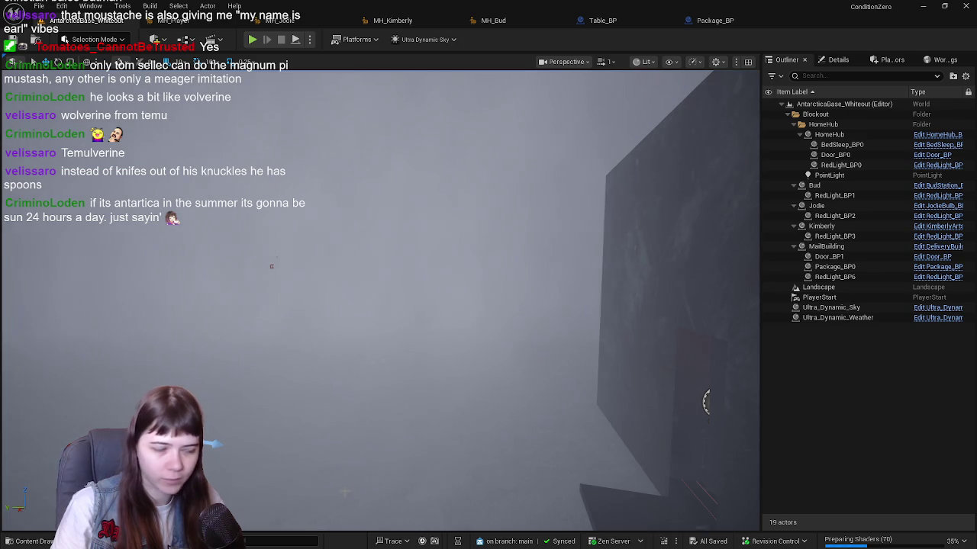
pyautogui.click(16, 541)
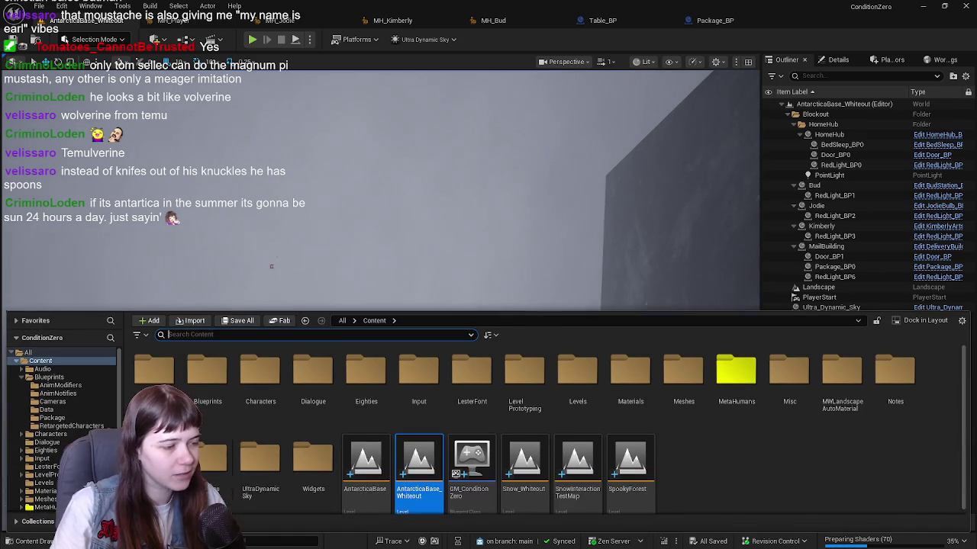
# Open the AntarcticaBase level and frame the red-lit room with its two tables.
pyautogui.doubleClick(366, 465)
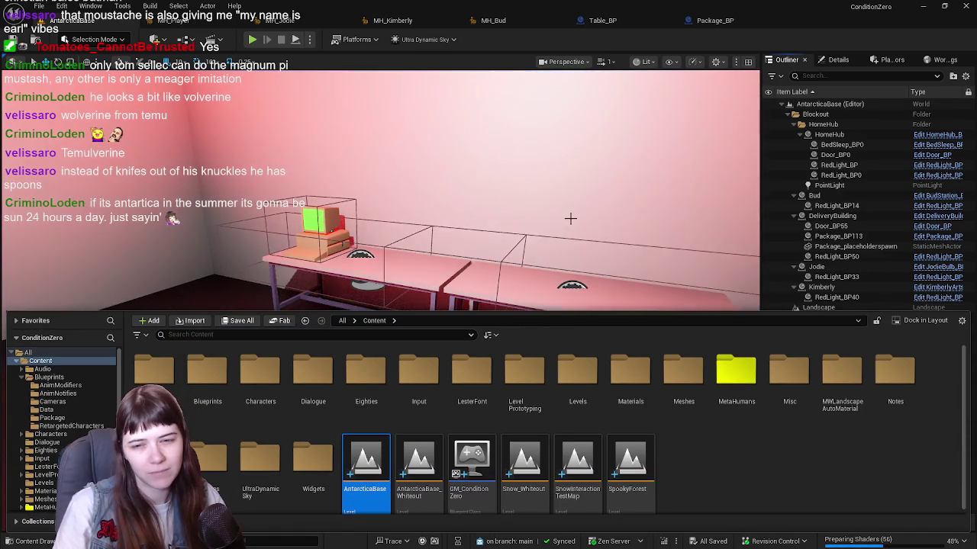
pyautogui.moveTo(570, 219)
pyautogui.mouseDown()
pyautogui.moveTo(557, 271)
pyautogui.moveTo(561, 215)
pyautogui.moveTo(545, 209)
pyautogui.moveTo(570, 219)
pyautogui.mouseUp()
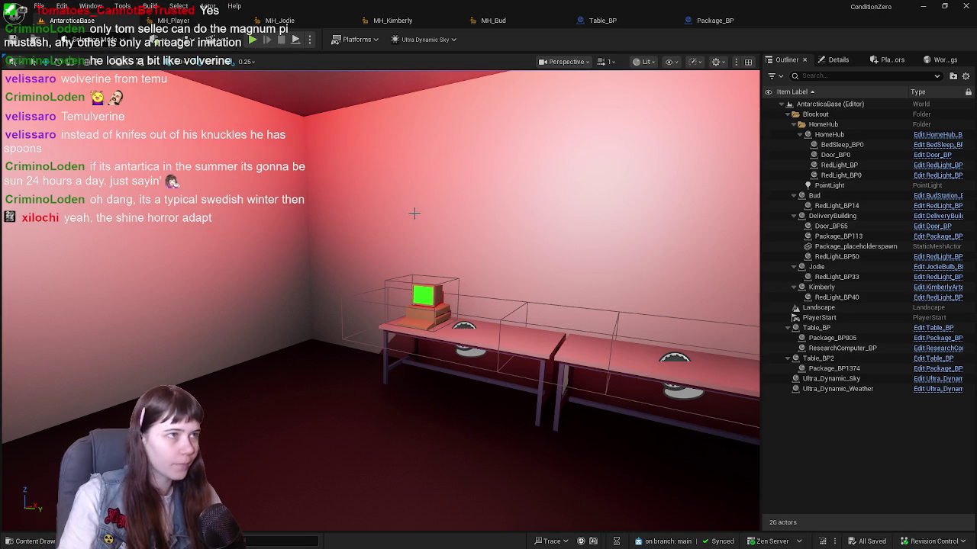
pyautogui.moveTo(499, 183); pyautogui.dragTo(403, 166)
# Close the Table_BP blueprint tab and save the MH_Bud character.
pyautogui.click(697, 23)
pyautogui.click(603, 21)
pyautogui.click(714, 20)
pyautogui.click(637, 19)
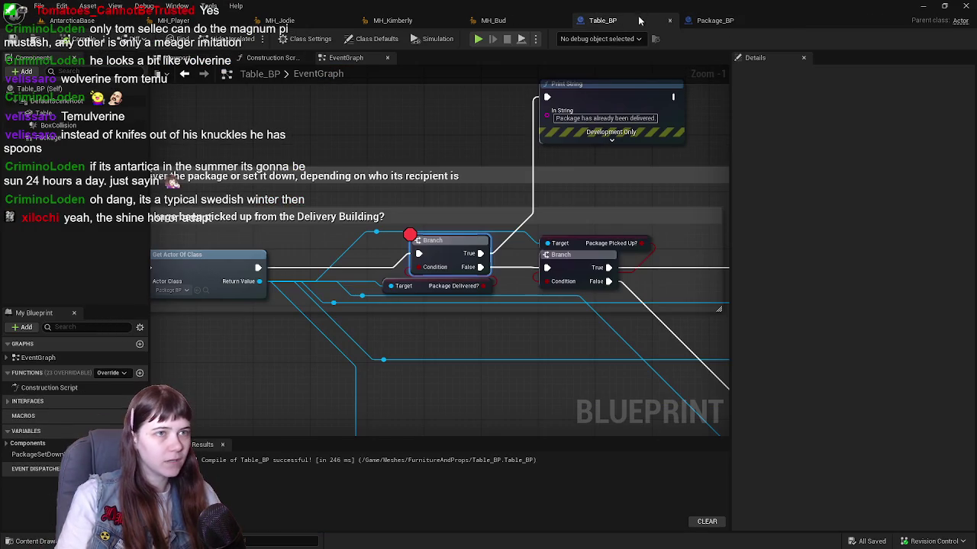
pyautogui.click(670, 21)
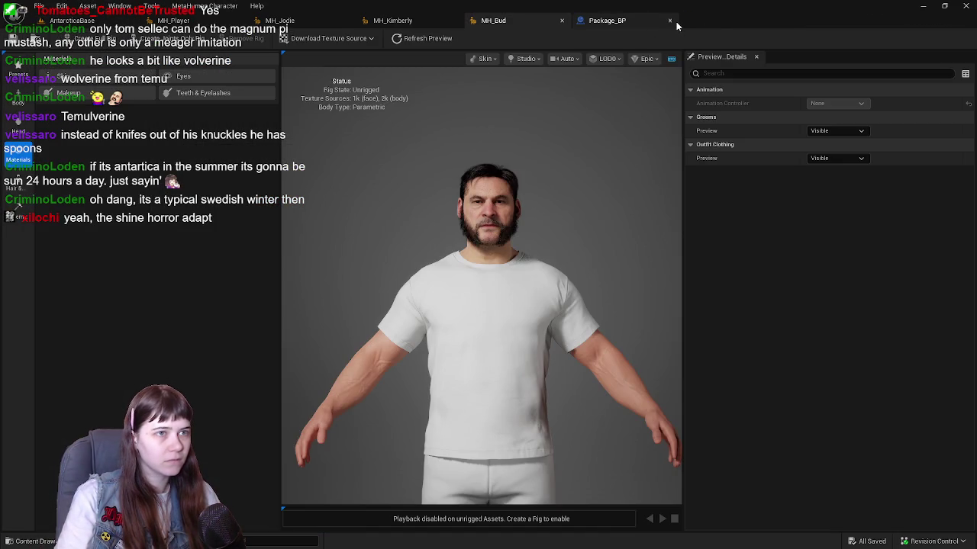
pyautogui.click(12, 38)
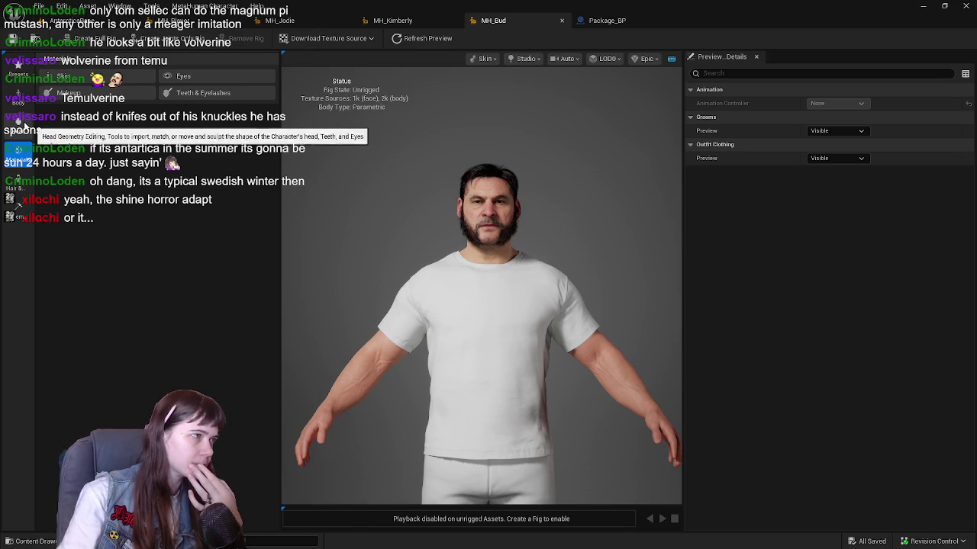
# Set MH_Bud's skin Body Texture Index to 6, then switch to MH_Jodie.
pyautogui.click(63, 76)
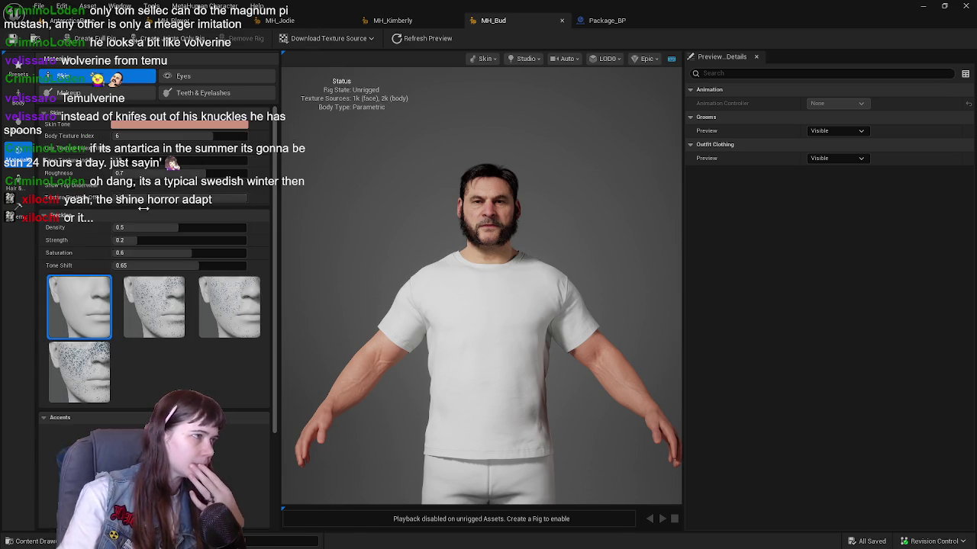
pyautogui.click(177, 136)
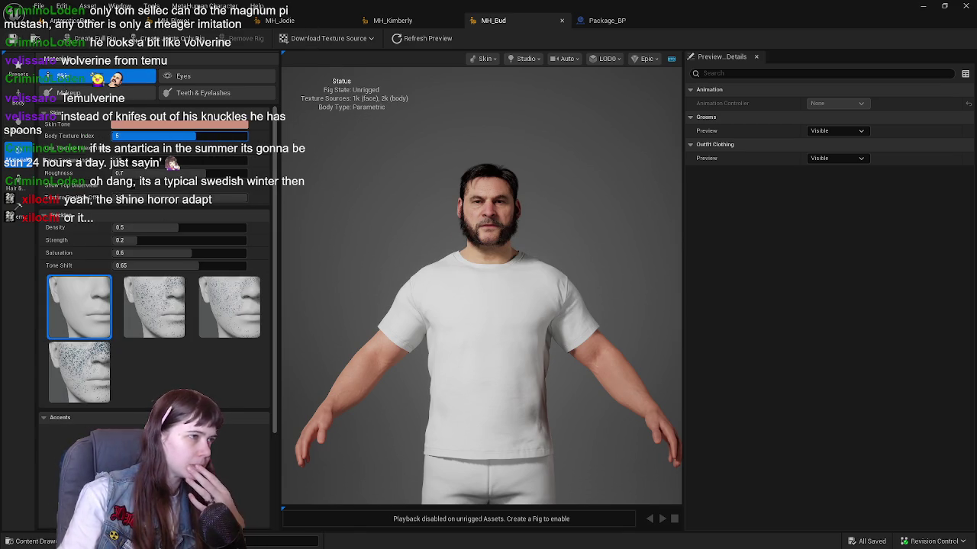
pyautogui.write('7')
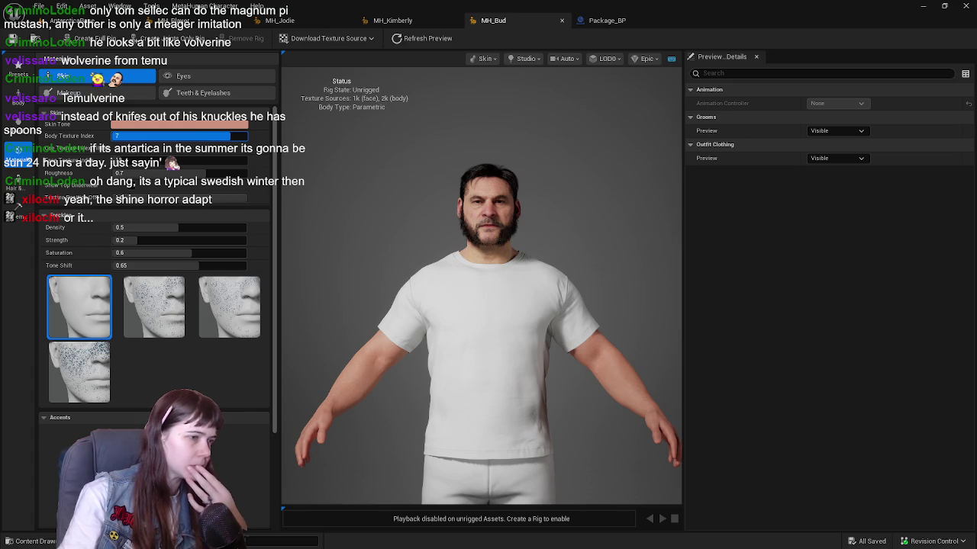
pyautogui.press('BackSpace')
pyautogui.write('6')
pyautogui.press('Return')
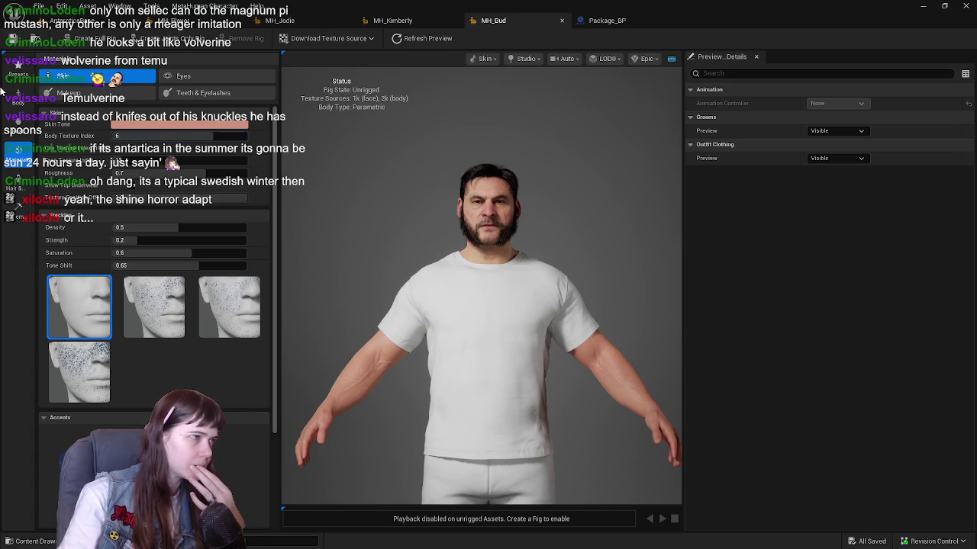
pyautogui.click(320, 20)
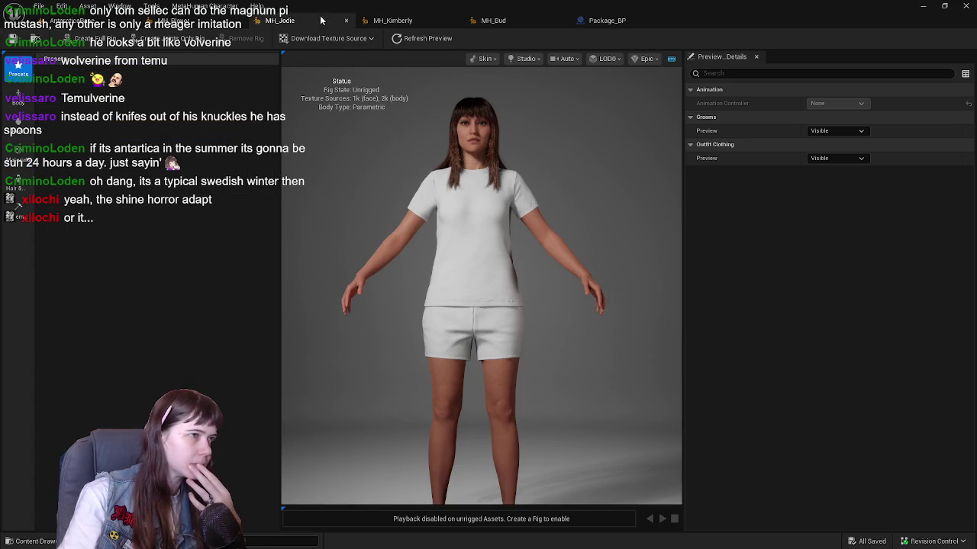
# Raise Kimberly's and Jodie's Body Texture Index to 8 to darken their skin, saving Kimberly.
pyautogui.click(397, 21)
pyautogui.click(18, 67)
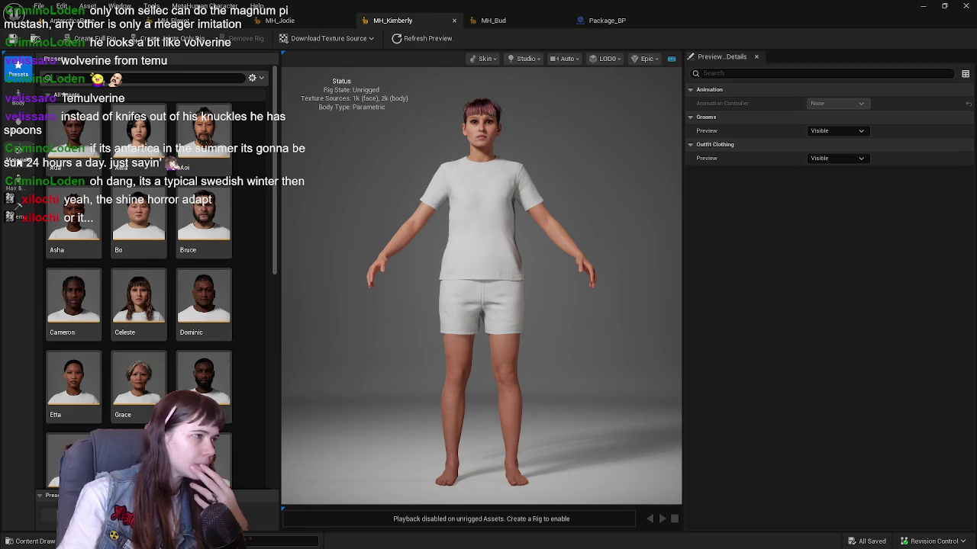
pyautogui.click(19, 149)
pyautogui.moveTo(143, 136)
pyautogui.mouseDown()
pyautogui.moveTo(247, 136)
pyautogui.moveTo(231, 136)
pyautogui.mouseUp()
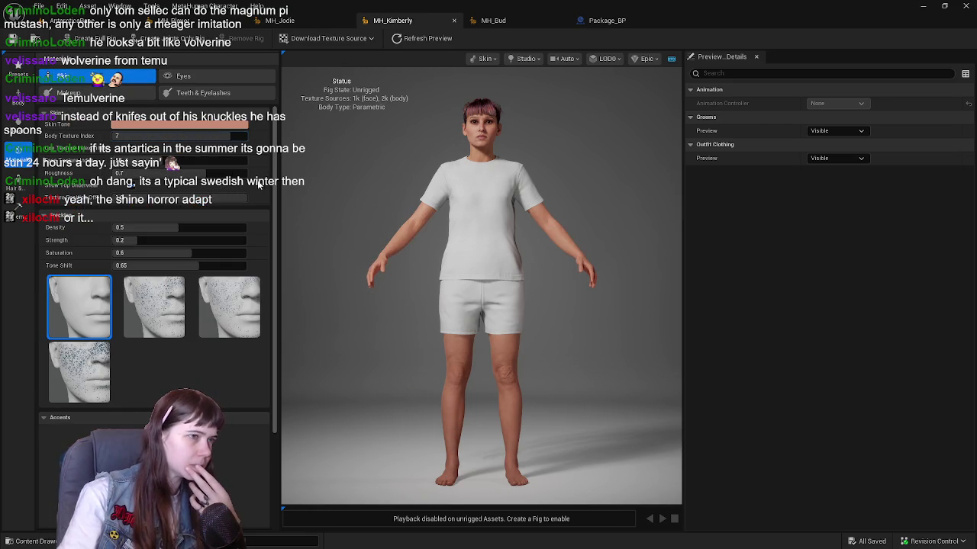
pyautogui.click(13, 38)
pyautogui.click(317, 26)
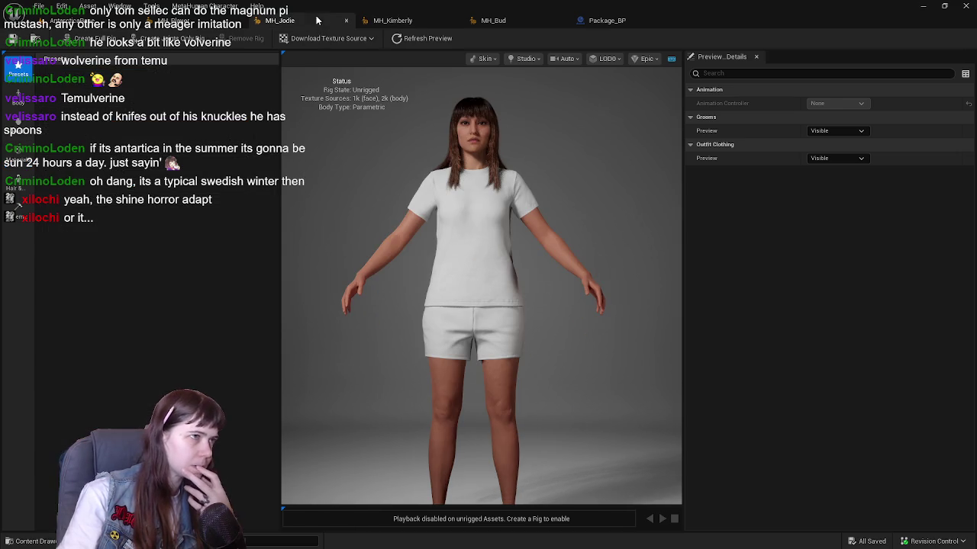
pyautogui.click(17, 165)
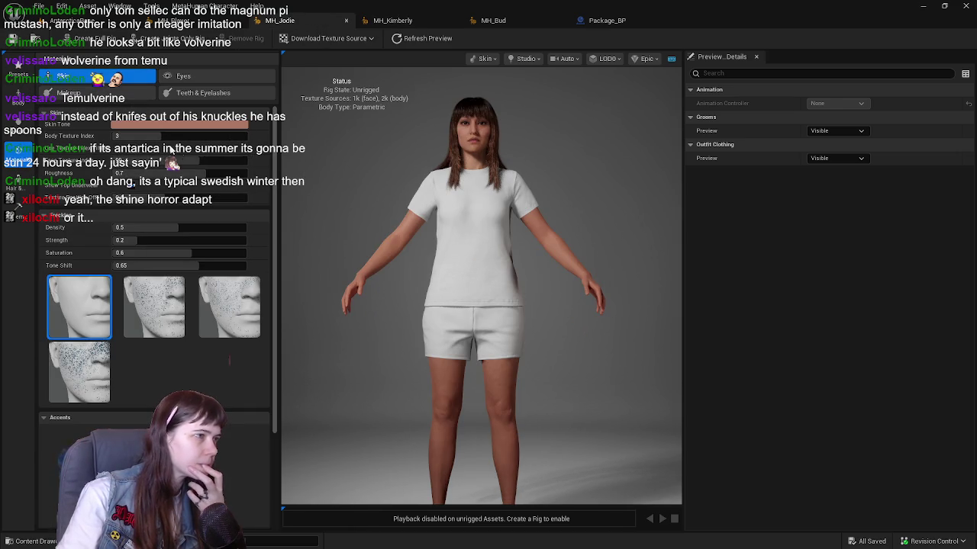
pyautogui.write('8')
pyautogui.press('Return')
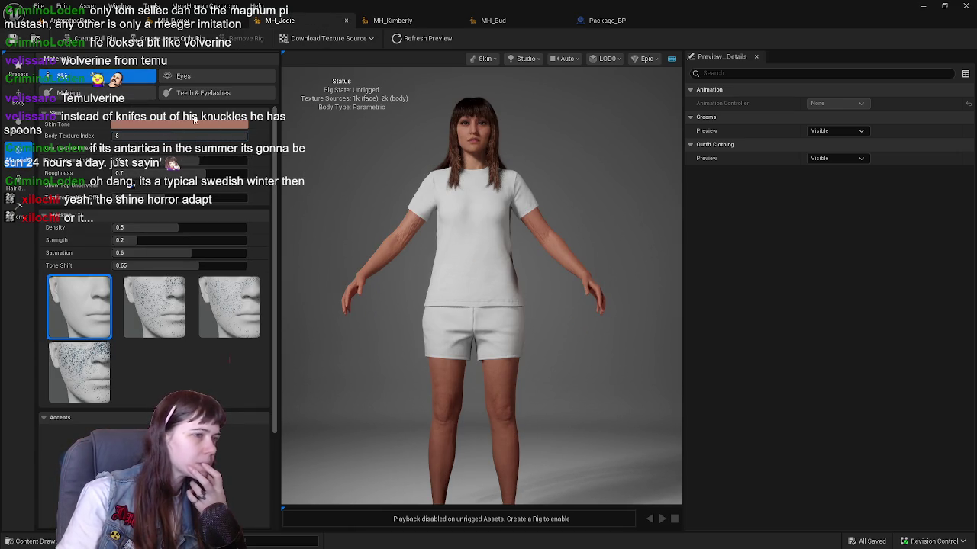
# Lower MH_Player's Body Texture Index to 2, save, and return to MH_Bud.
pyautogui.click(175, 21)
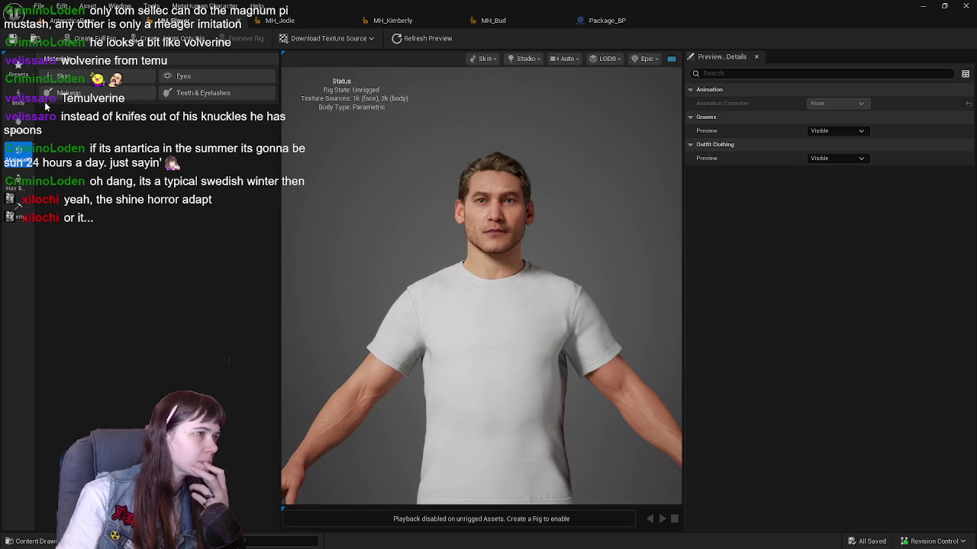
pyautogui.click(18, 67)
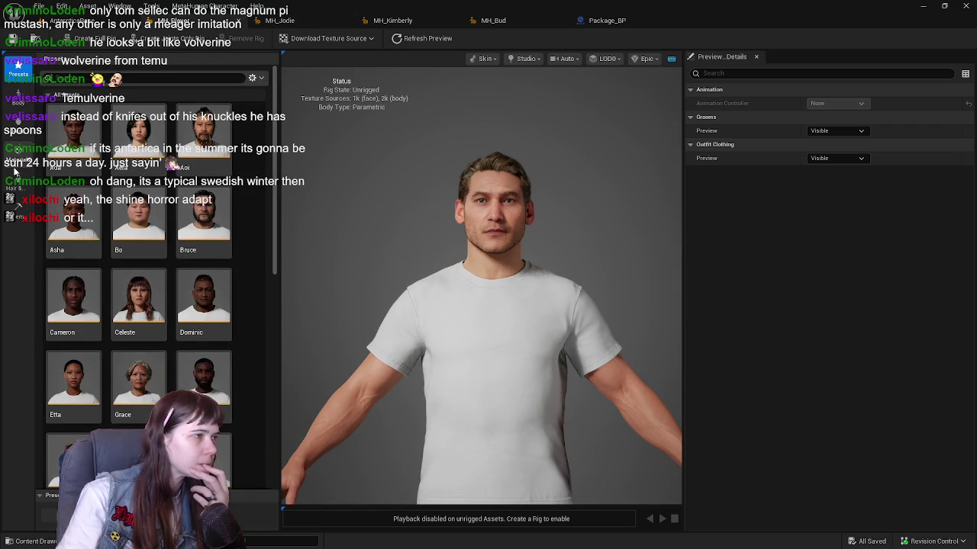
pyautogui.click(19, 149)
pyautogui.moveTo(214, 136); pyautogui.dragTo(125, 135)
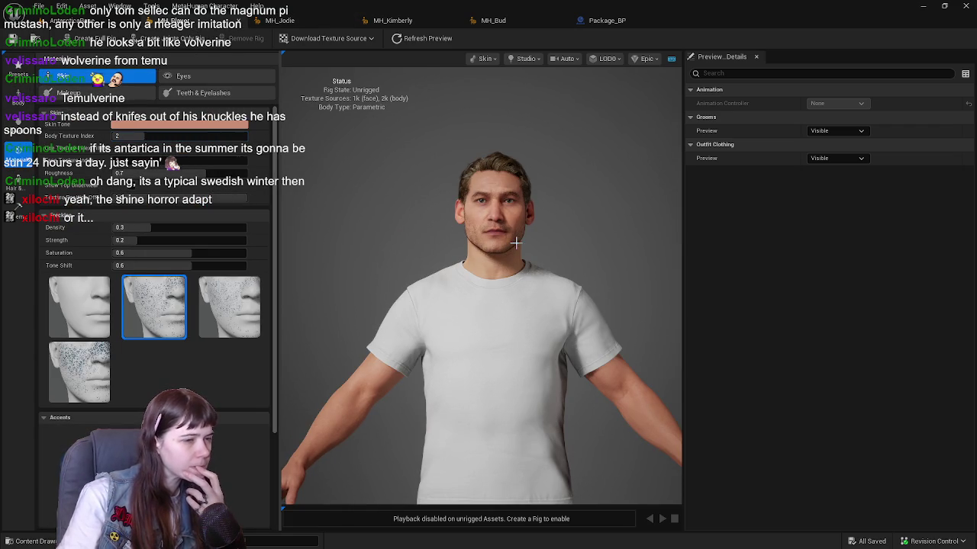
pyautogui.hotkey('ctrl', 's')
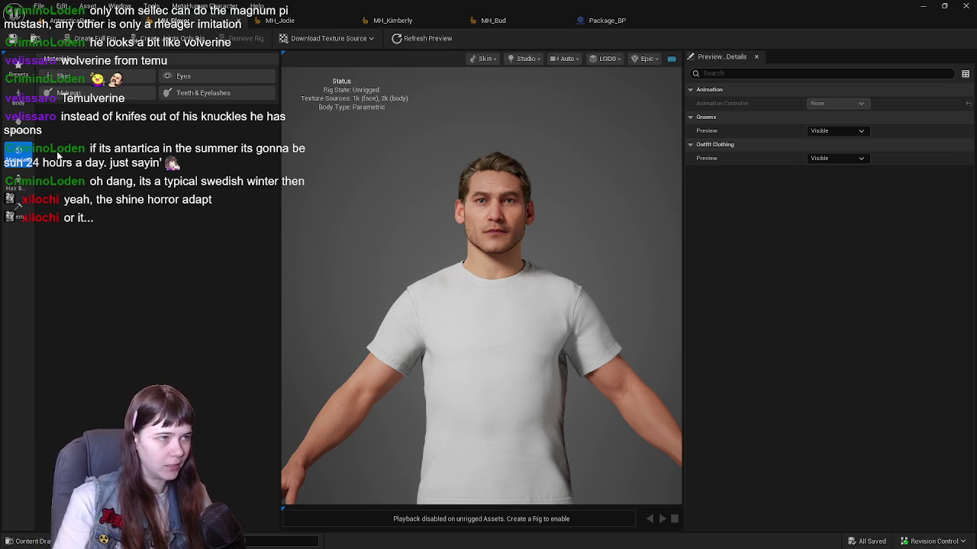
pyautogui.click(482, 22)
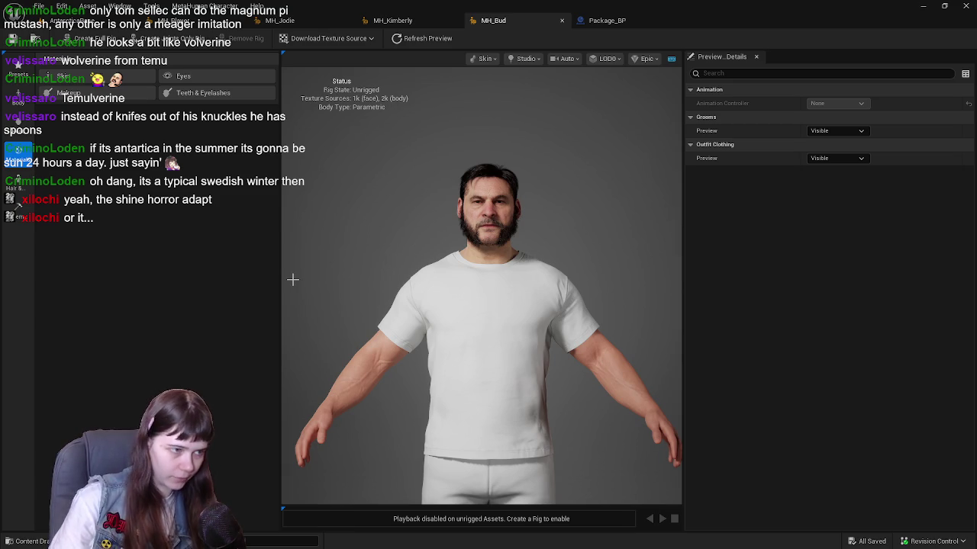
# Pick Medium Sidesweep from the Hair grooms list in MH_Bud's Hair & Clothing panel.
pyautogui.click(18, 130)
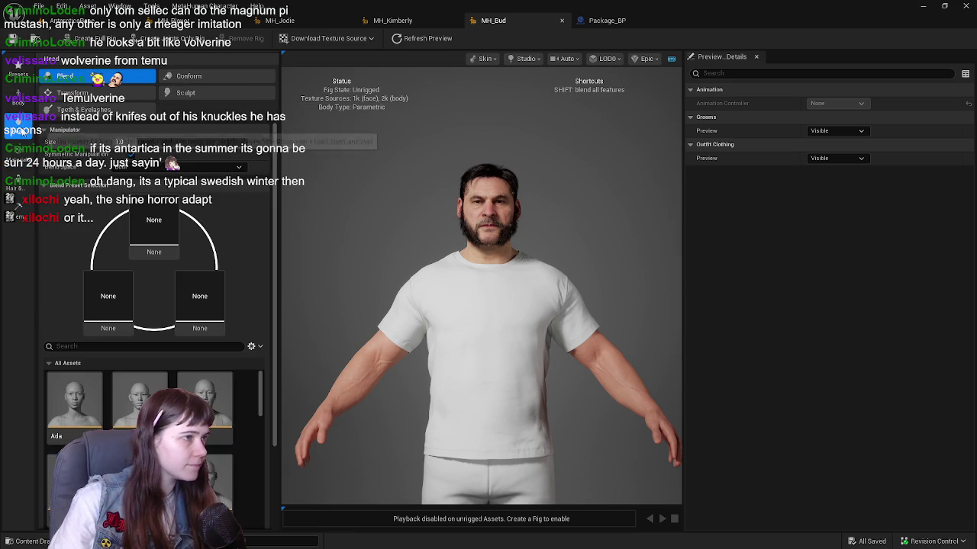
pyautogui.click(19, 151)
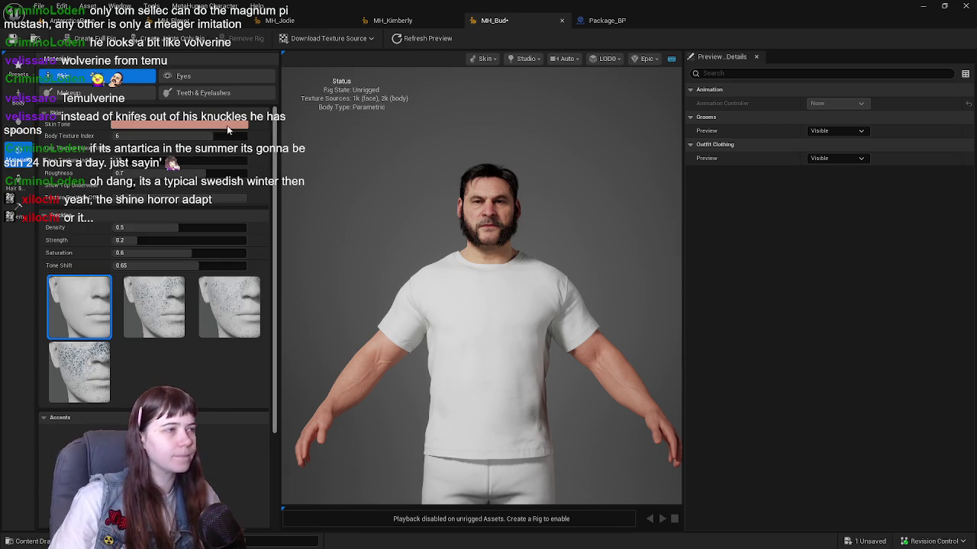
pyautogui.click(15, 103)
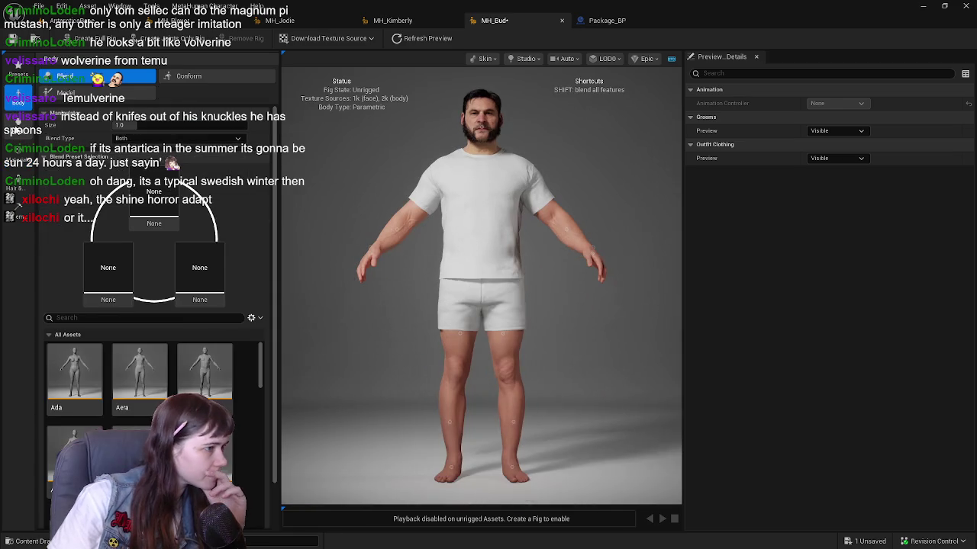
pyautogui.click(19, 137)
pyautogui.click(15, 195)
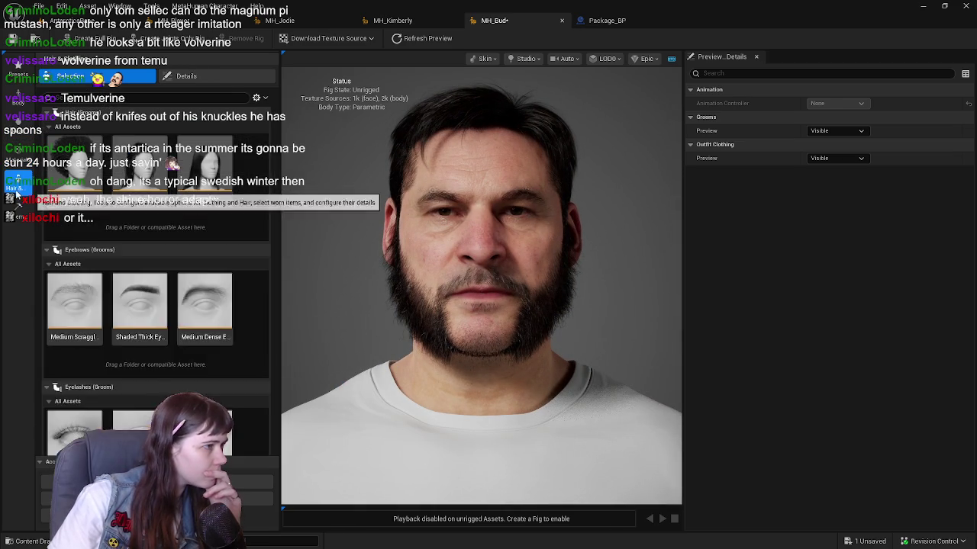
pyautogui.scroll(-5, 189, 200)
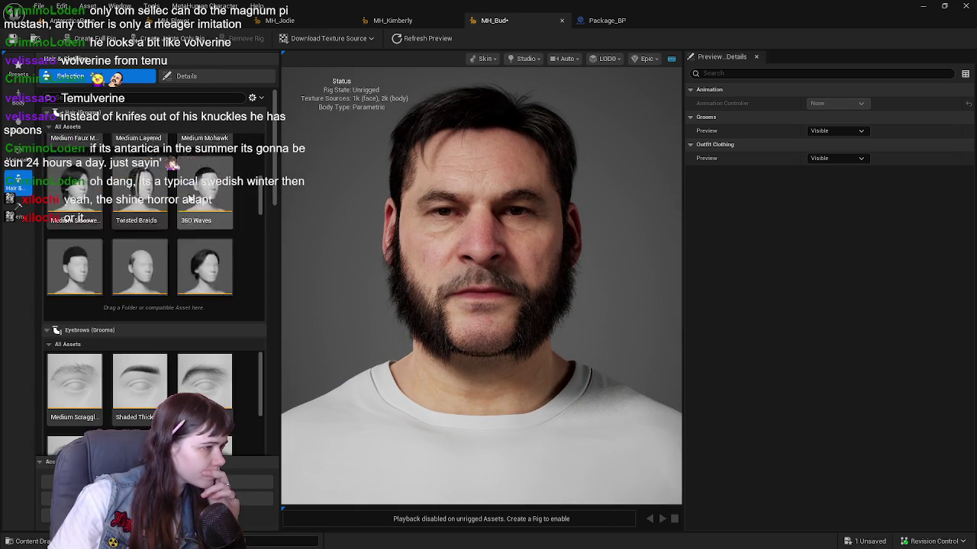
pyautogui.scroll(3, 119, 232)
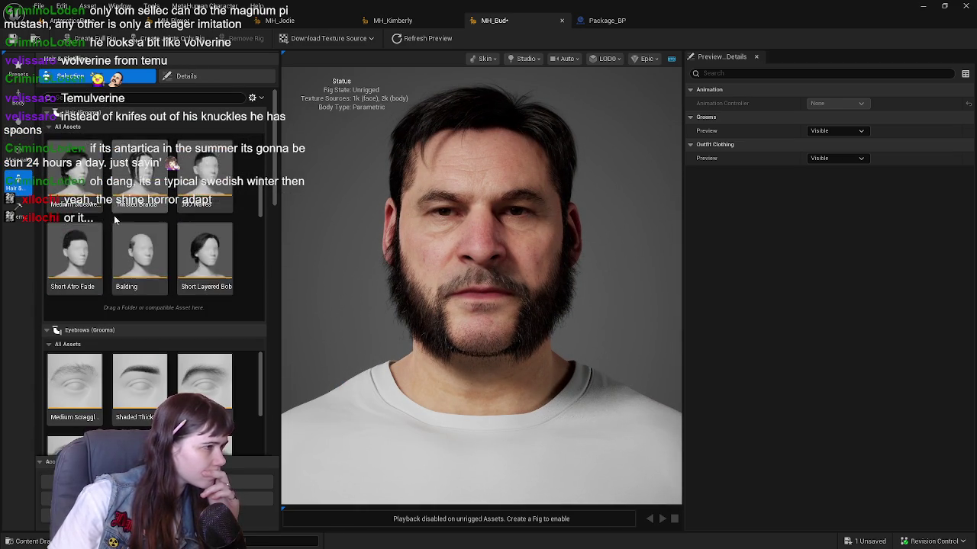
pyautogui.click(74, 255)
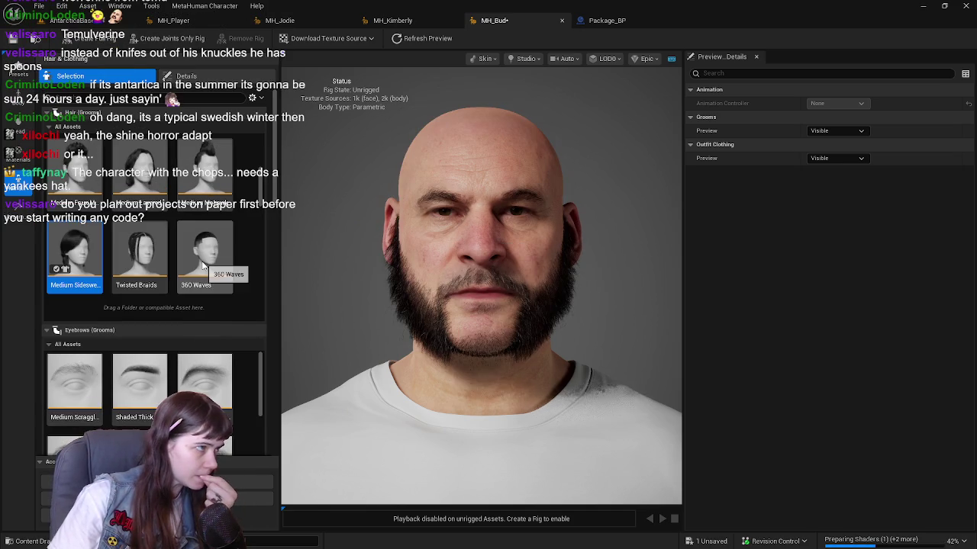
# Look through the groom colour override settings in the Details panel.
pyautogui.click(186, 75)
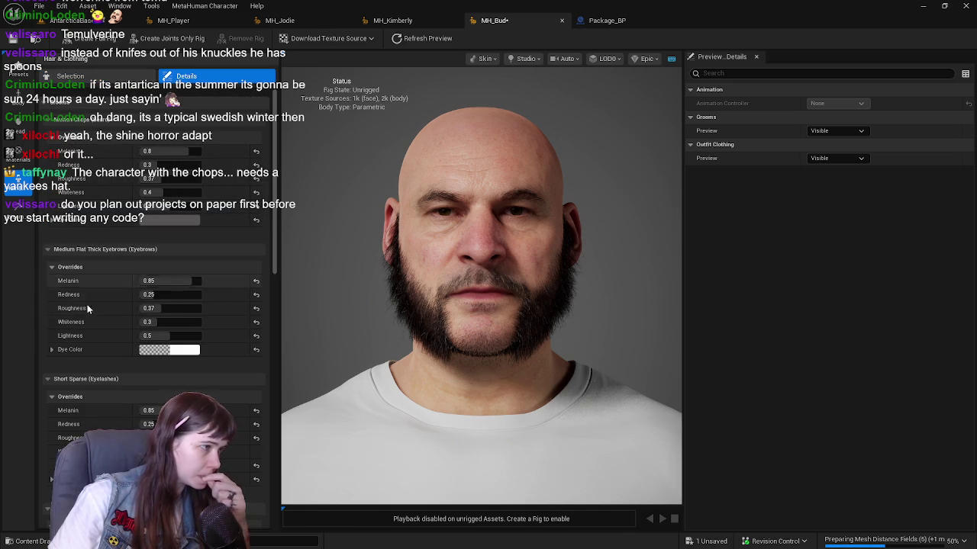
pyautogui.scroll(-3, 123, 401)
pyautogui.scroll(-5, 122, 403)
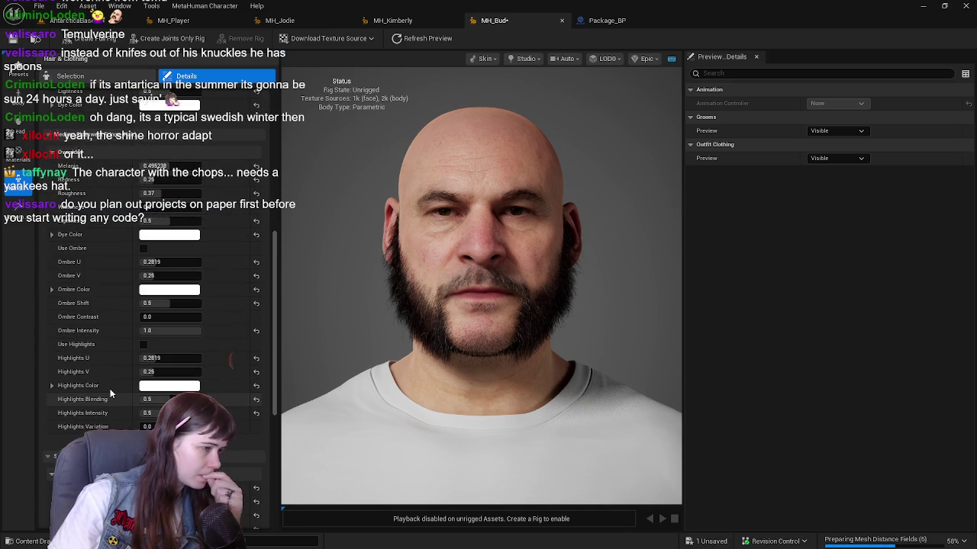
pyautogui.scroll(5, 107, 423)
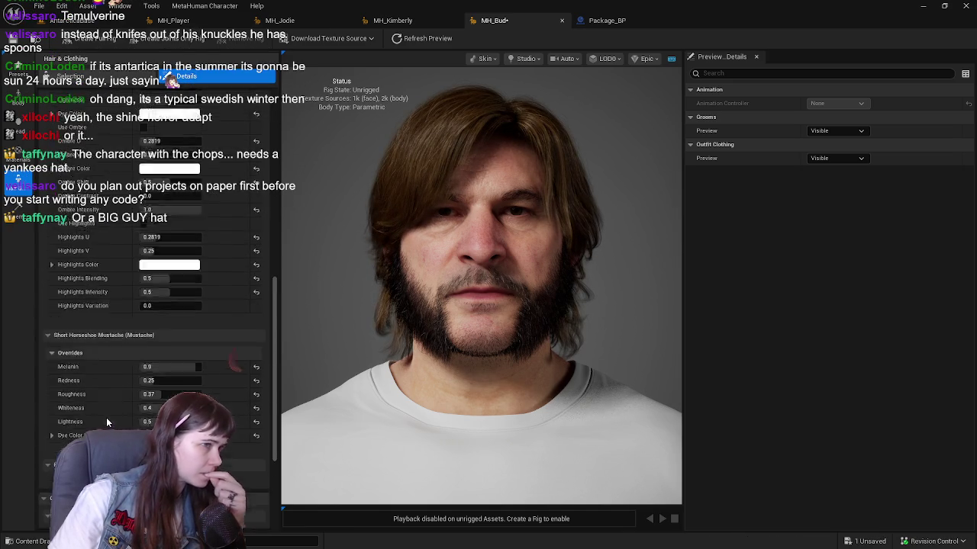
pyautogui.scroll(3, 105, 419)
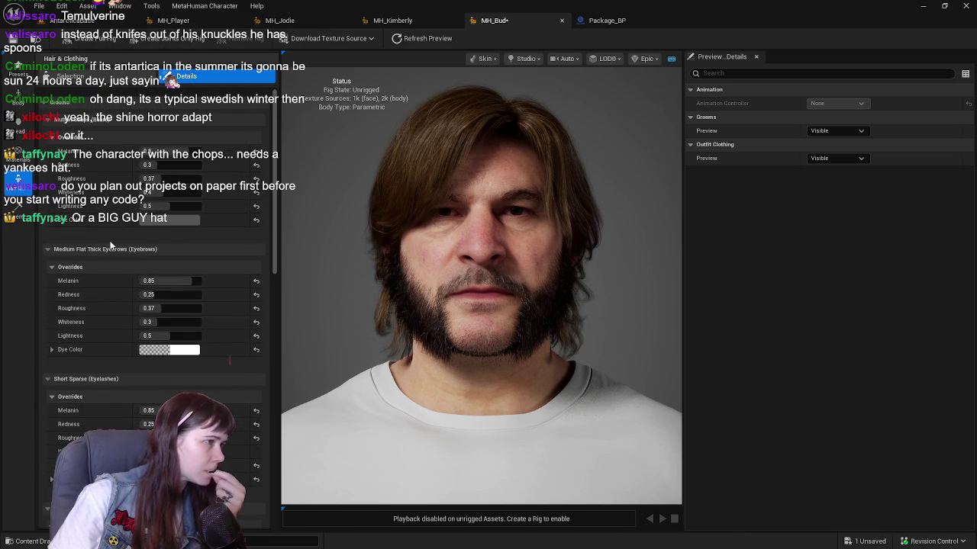
# Browse the Hair (Grooms) thumbnails in the Selection tab and try Short Layered Bob.
pyautogui.click(70, 76)
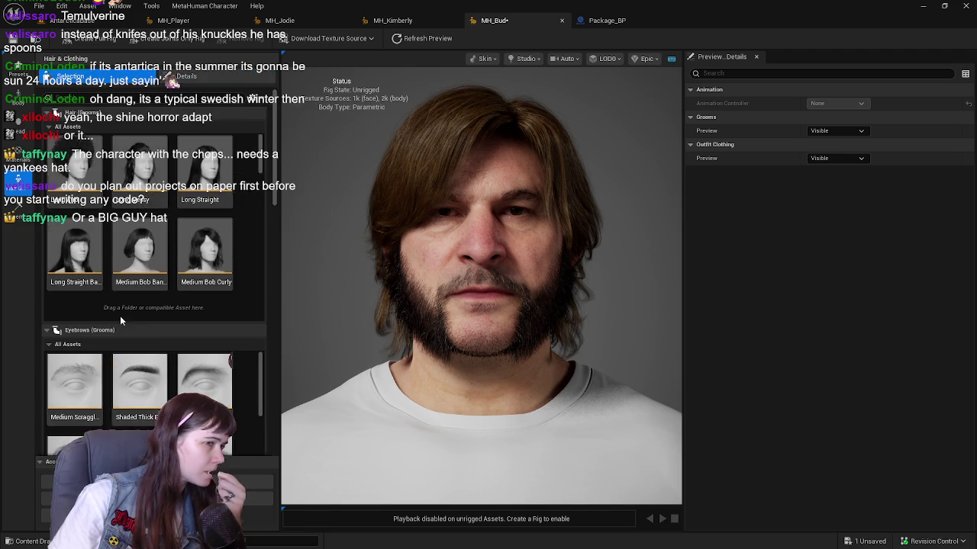
pyautogui.scroll(-2, 122, 343)
pyautogui.scroll(-6, 129, 393)
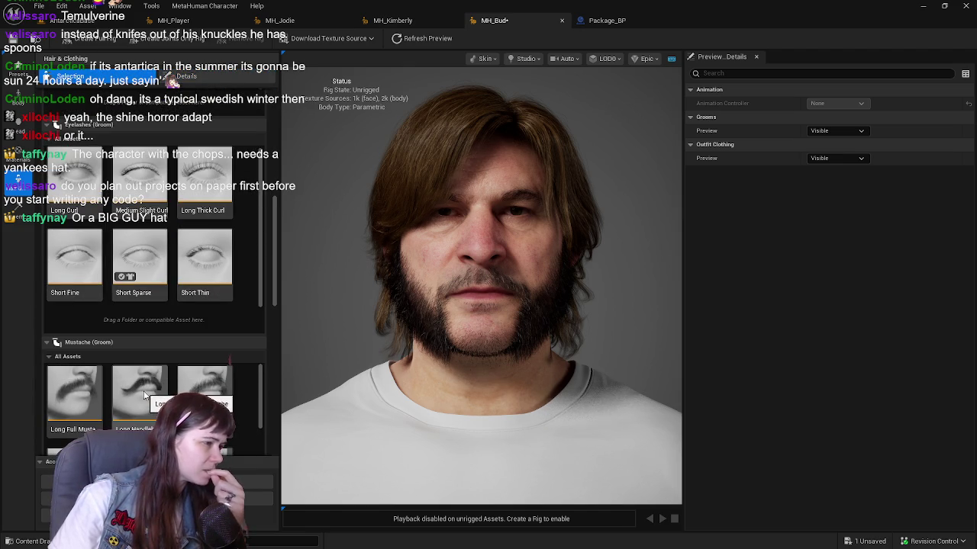
pyautogui.scroll(6, 271, 193)
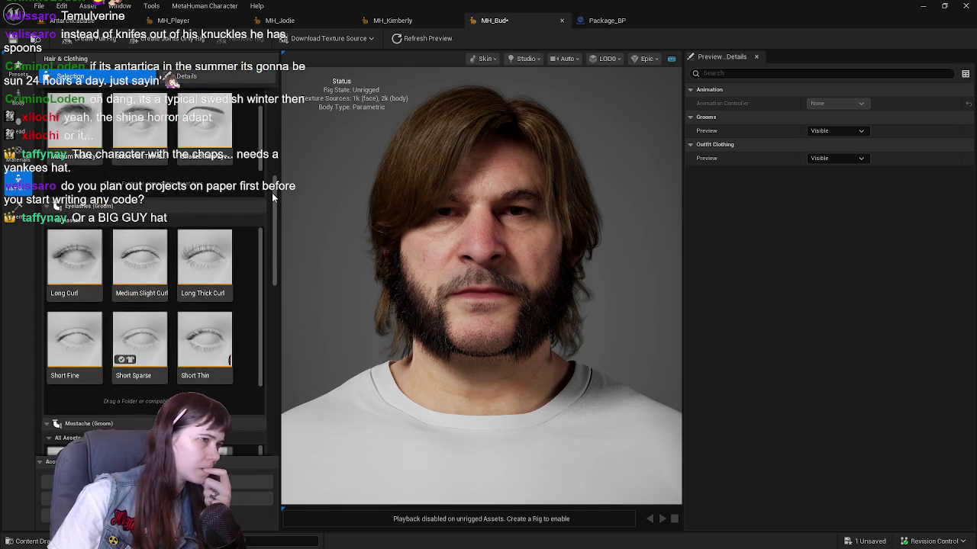
pyautogui.scroll(-3, 121, 227)
pyautogui.scroll(-3, 121, 227)
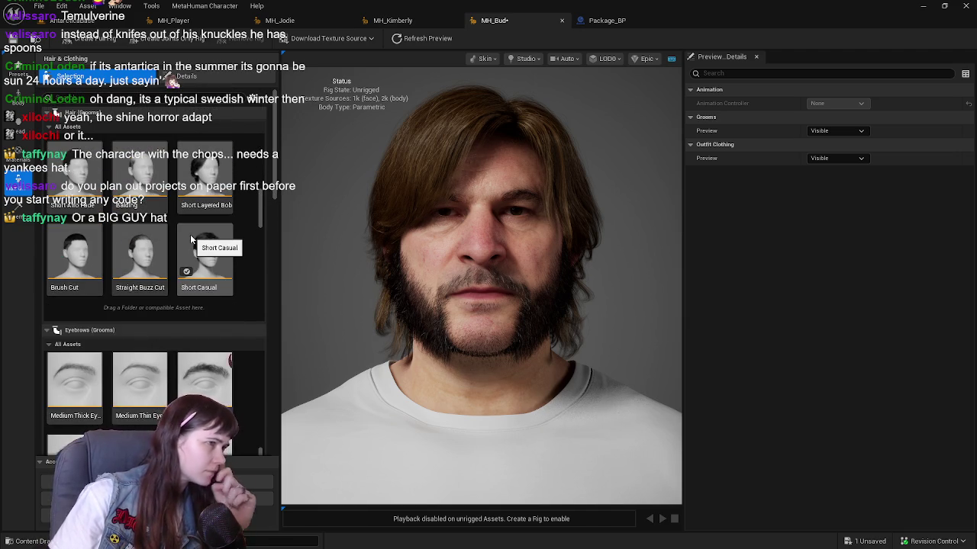
pyautogui.scroll(-3, 199, 267)
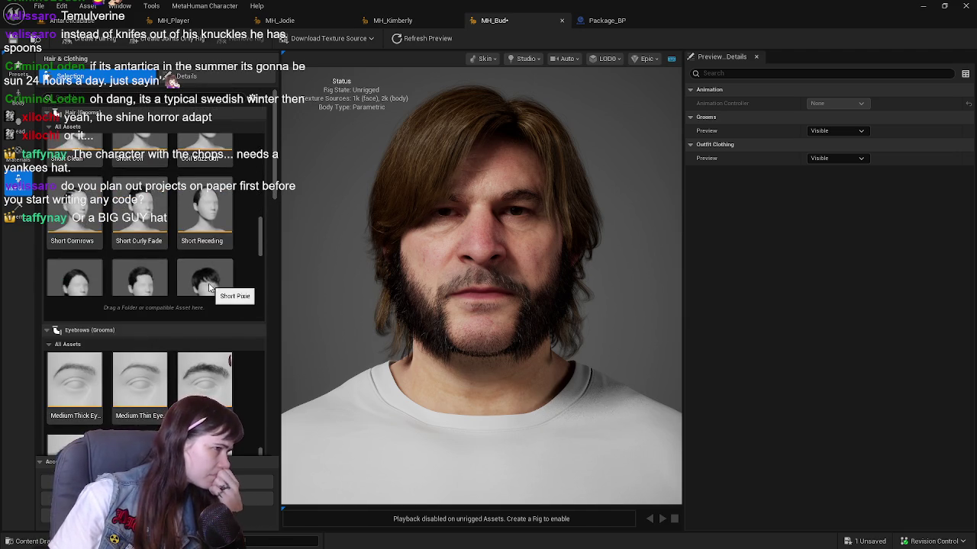
pyautogui.scroll(-1, 208, 282)
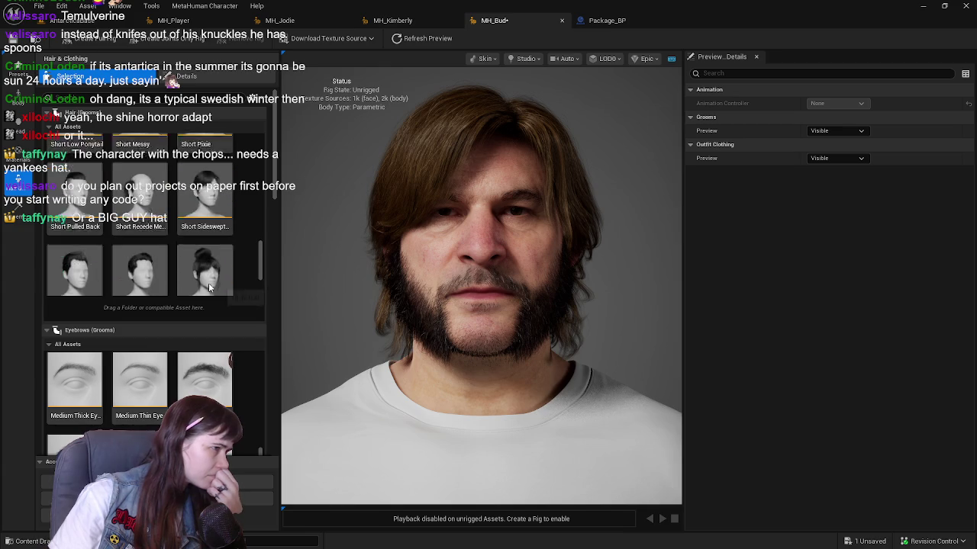
pyautogui.scroll(-1, 126, 215)
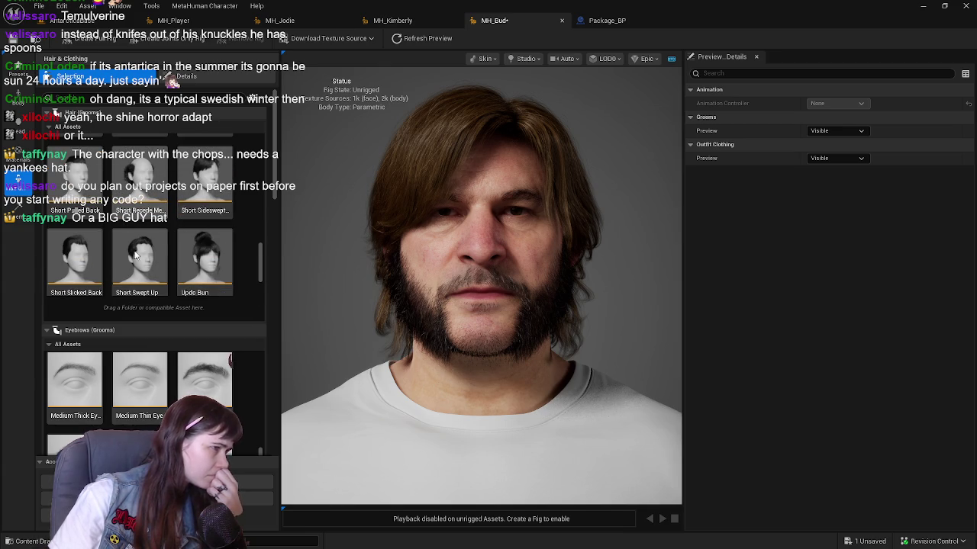
pyautogui.scroll(1, 103, 262)
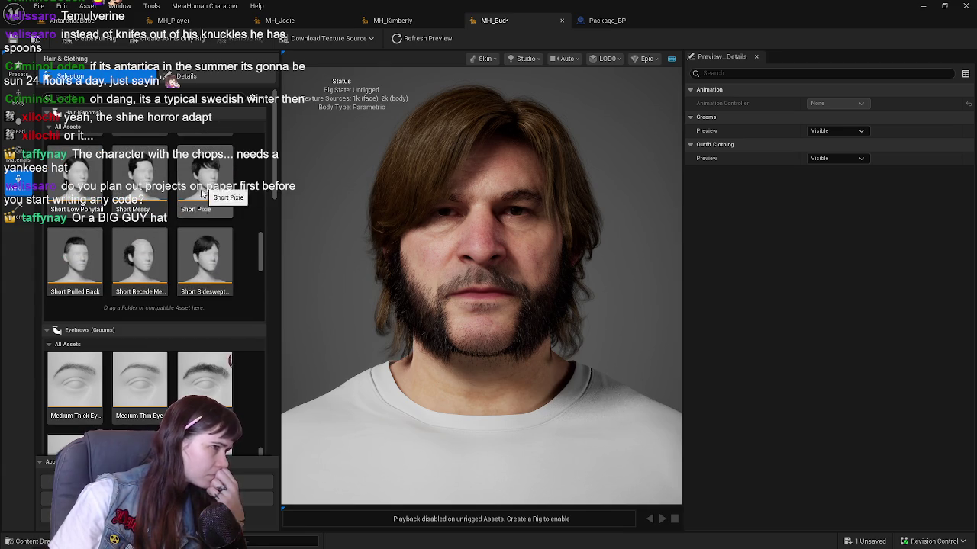
pyautogui.scroll(-2, 202, 223)
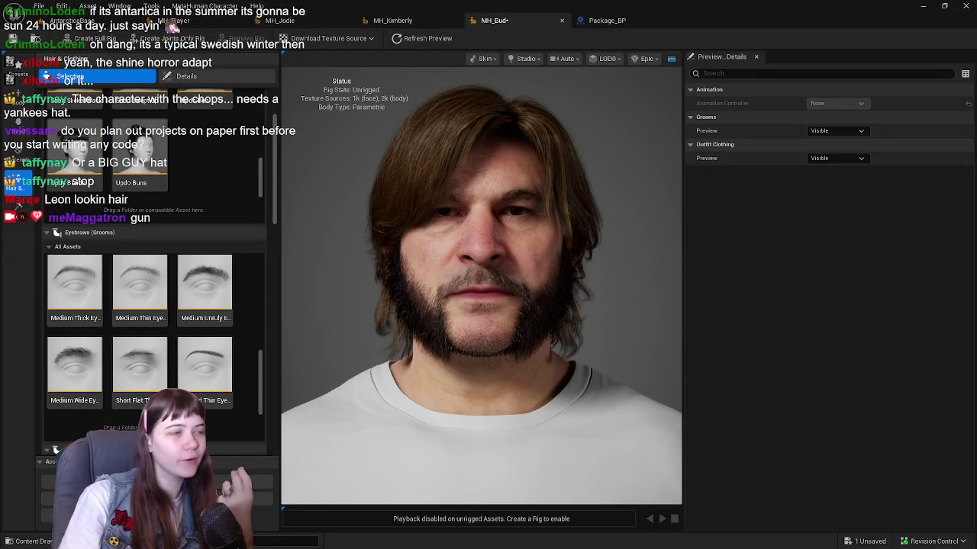
pyautogui.scroll(5, 194, 267)
pyautogui.scroll(3, 215, 158)
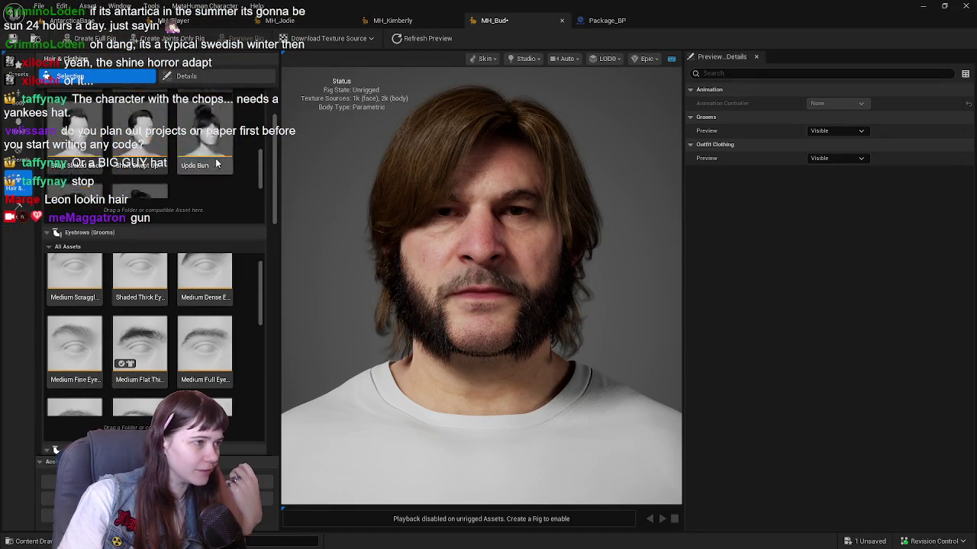
pyautogui.scroll(2, 237, 163)
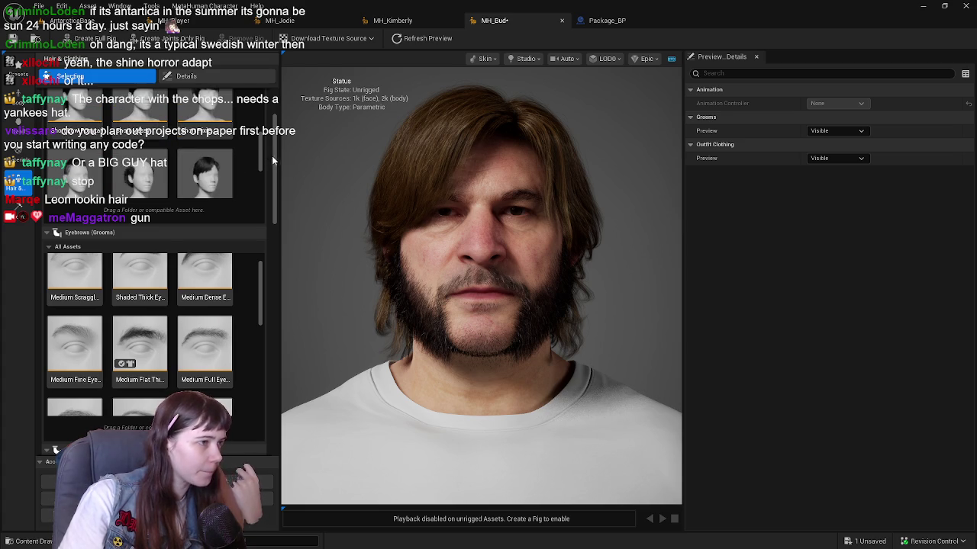
pyautogui.scroll(3, 273, 119)
pyautogui.scroll(5, 200, 197)
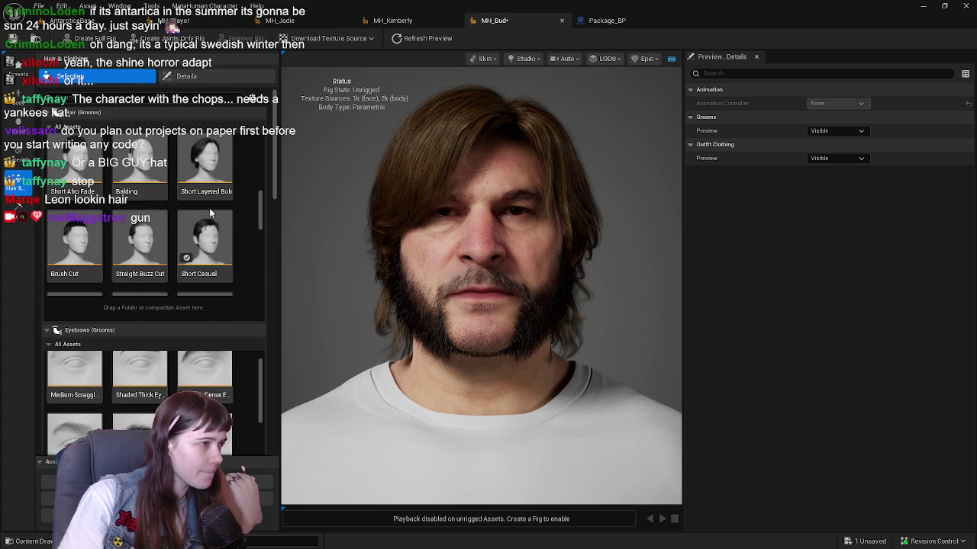
pyautogui.scroll(3, 209, 213)
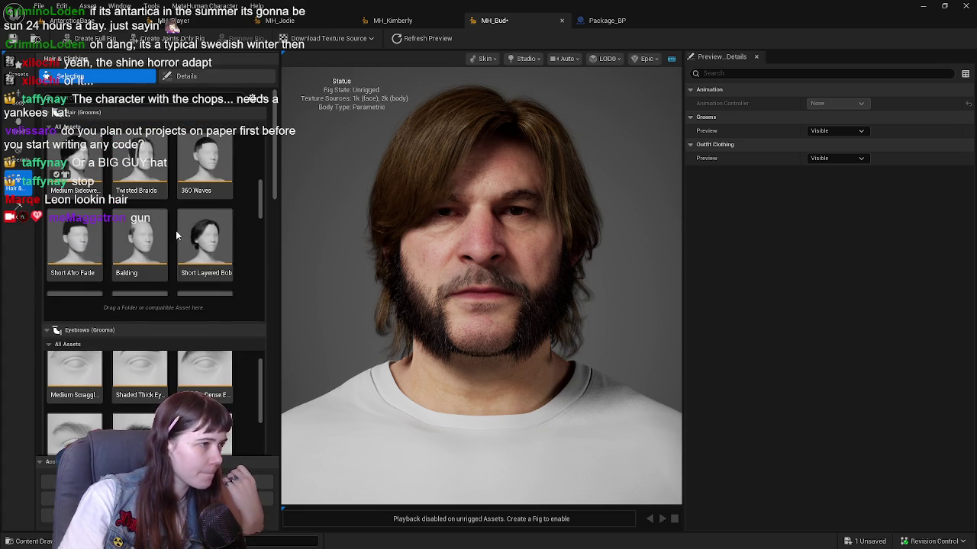
pyautogui.click(214, 250)
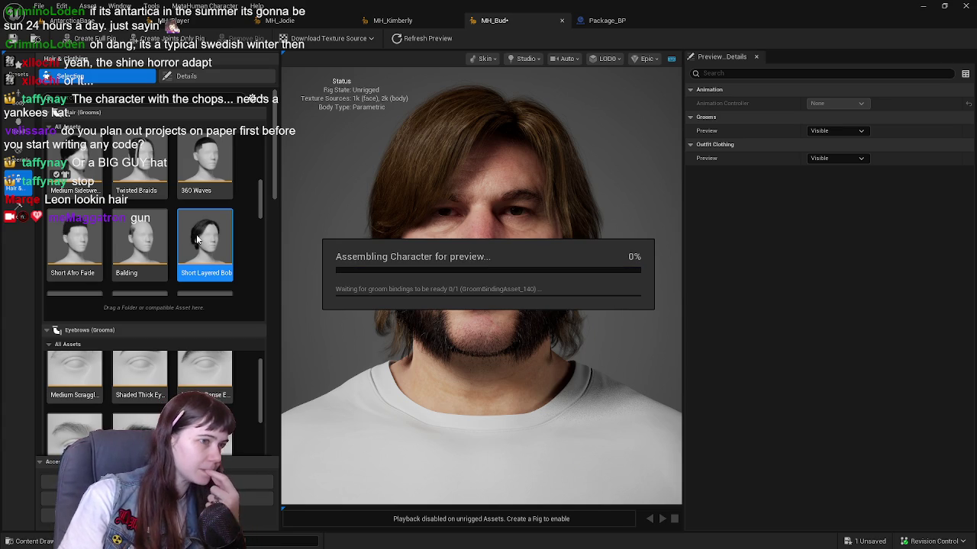
# Clear the long hair, try Medium Layered, then apply Medium Bob Slick to MH_Bud.
pyautogui.click(196, 236)
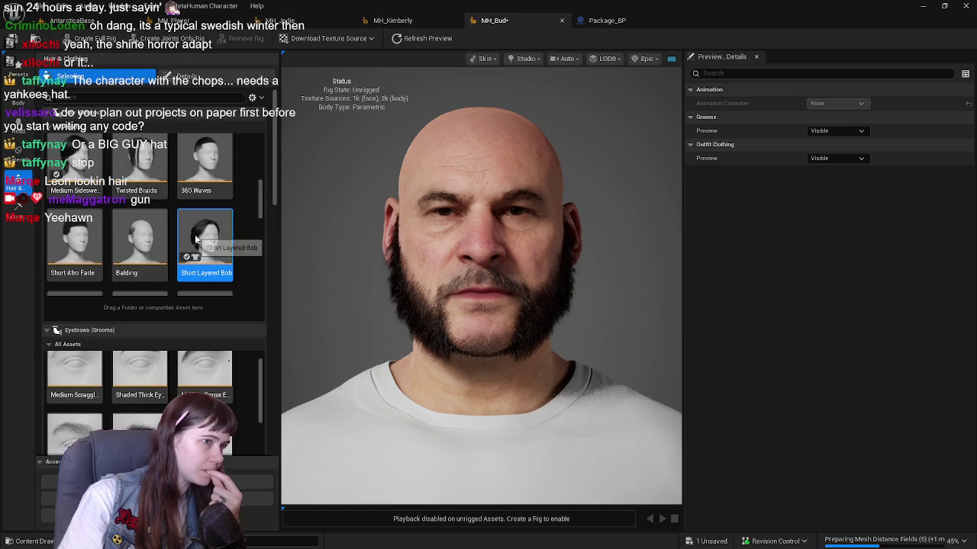
pyautogui.scroll(3, 195, 240)
pyautogui.scroll(2, 194, 234)
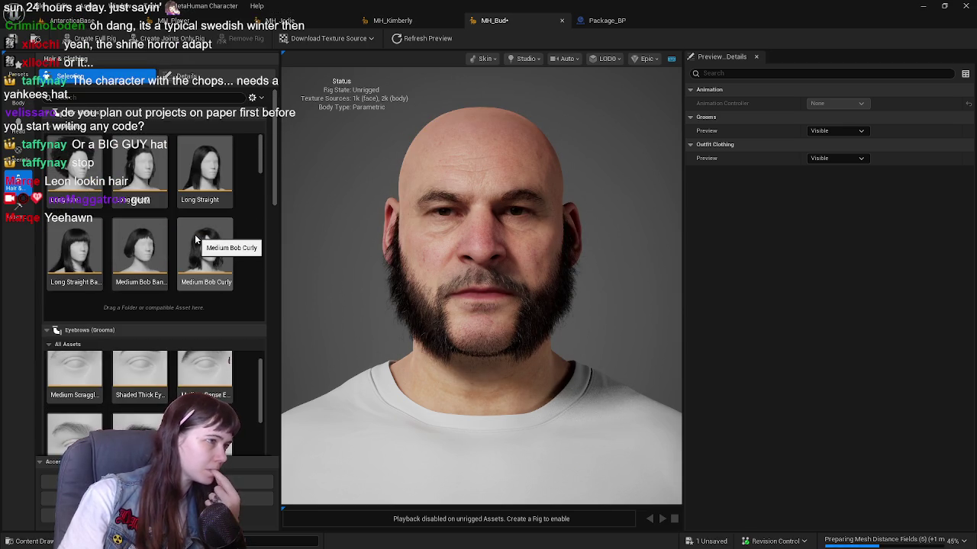
pyautogui.scroll(-4, 194, 234)
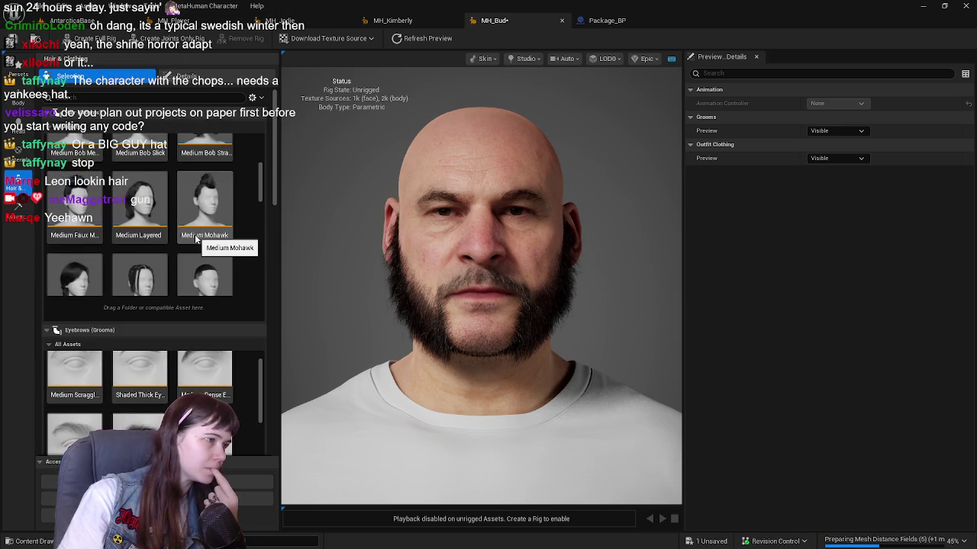
pyautogui.scroll(-1, 196, 239)
pyautogui.click(200, 252)
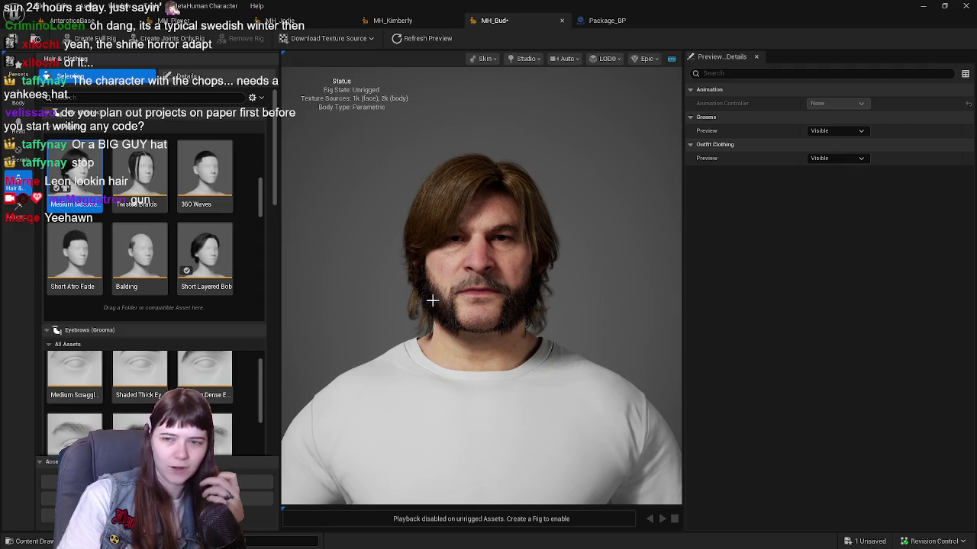
pyautogui.scroll(3, 149, 209)
pyautogui.click(144, 237)
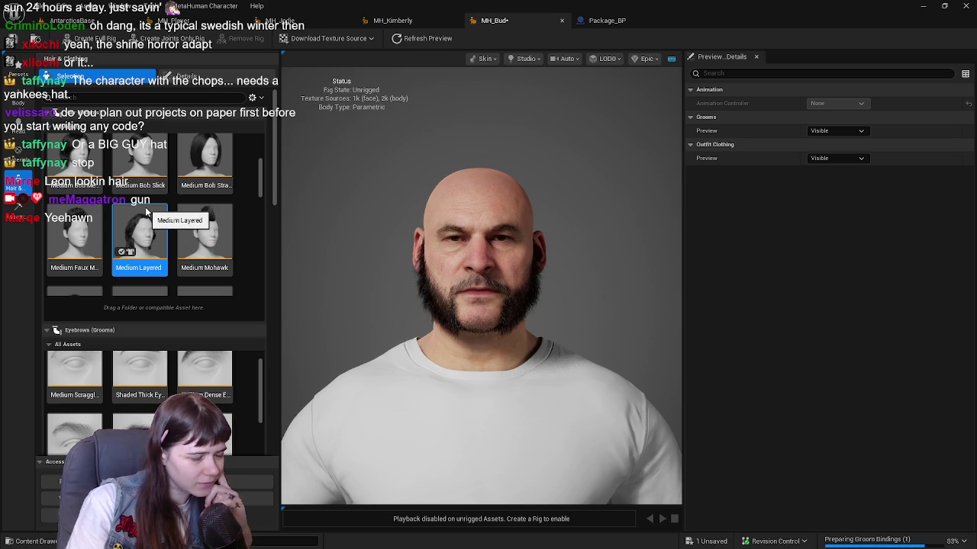
pyautogui.scroll(1, 145, 207)
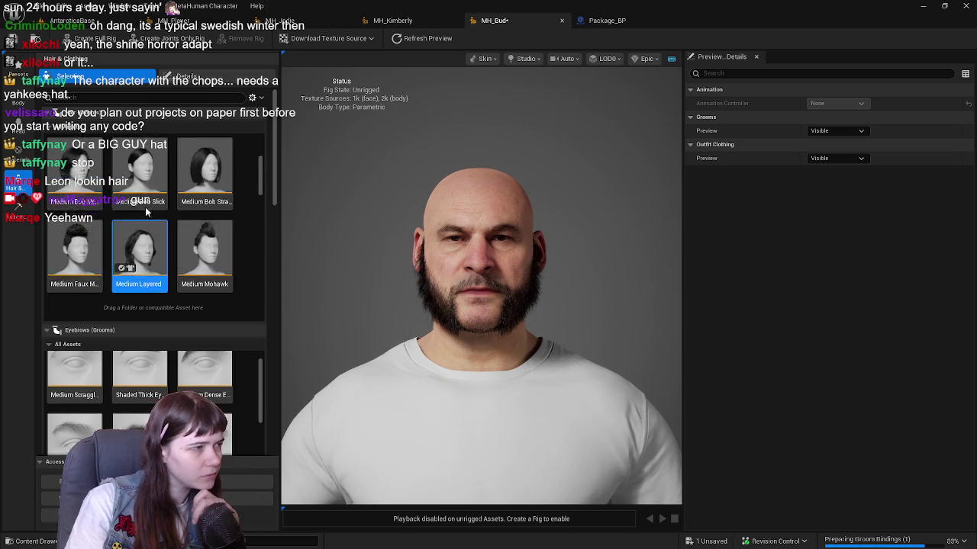
pyautogui.click(143, 205)
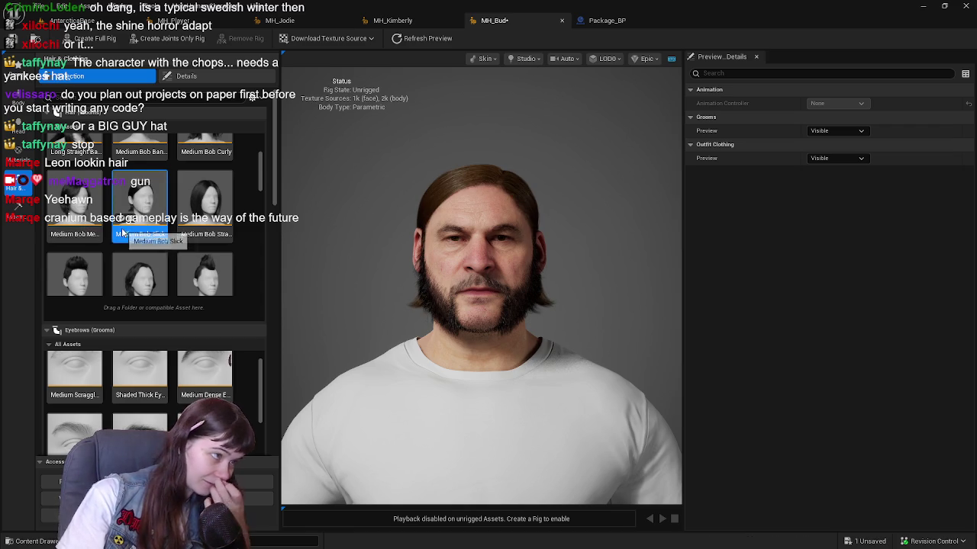
# Select Short Full Mustache in MH_Bud's Mustache (Groom) section.
pyautogui.scroll(1, 120, 228)
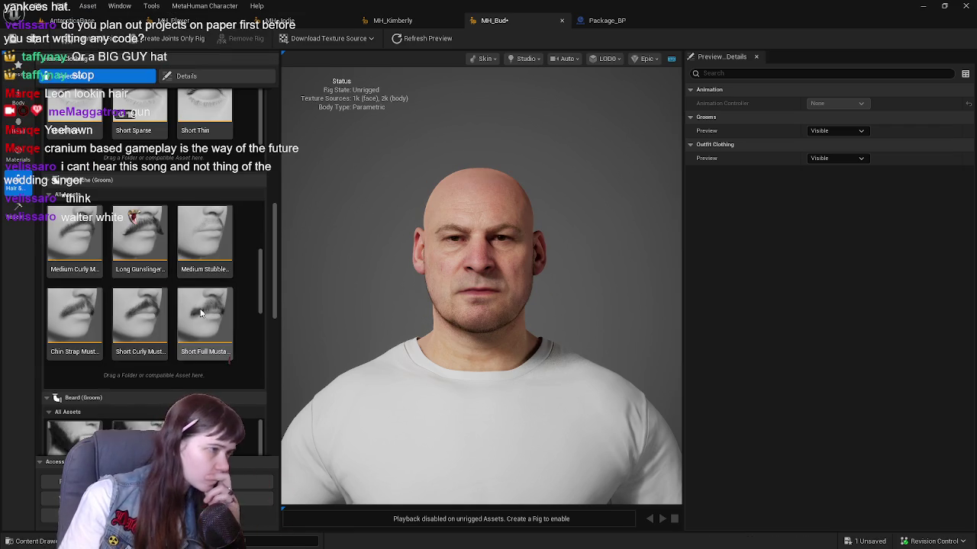
pyautogui.click(202, 315)
pyautogui.scroll(5, 128, 287)
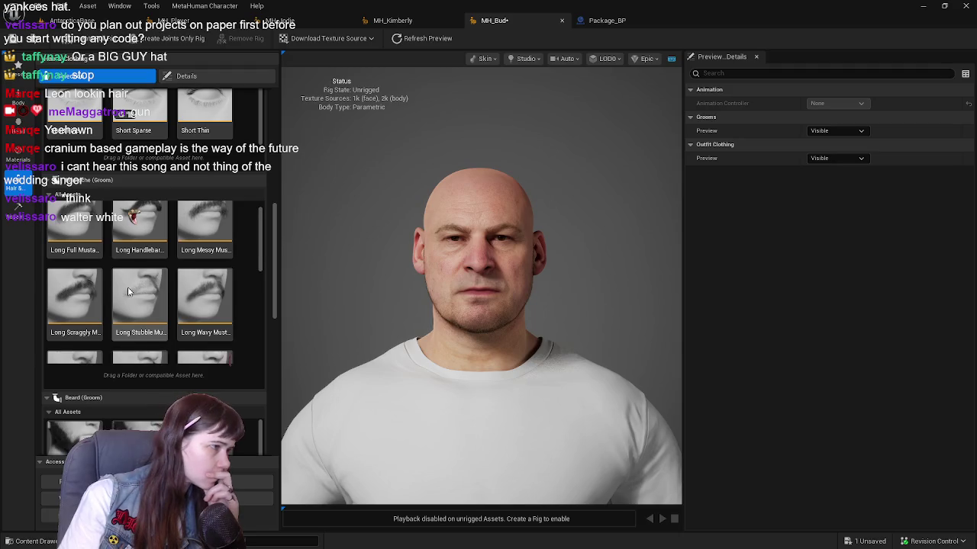
pyautogui.scroll(-3, 187, 316)
pyautogui.scroll(-3, 122, 294)
pyautogui.scroll(-2, 197, 286)
pyautogui.click(202, 314)
pyautogui.scroll(-2, 202, 315)
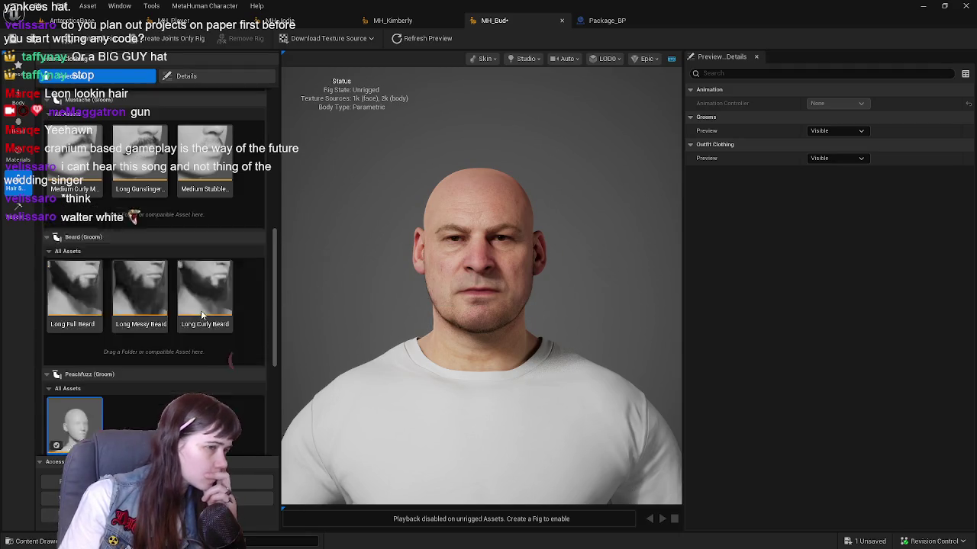